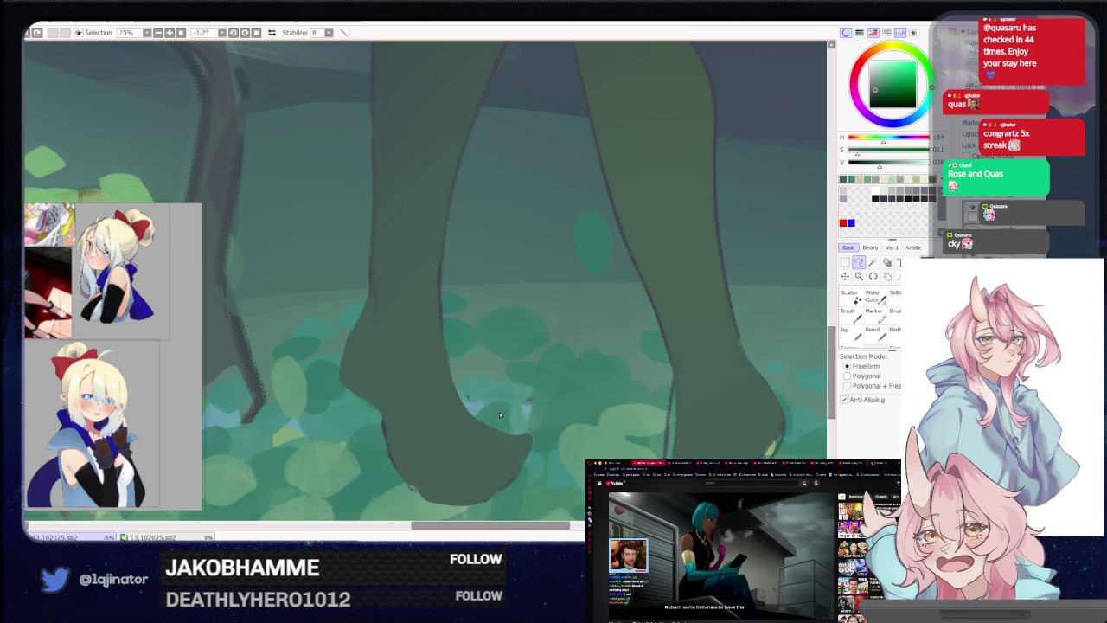
Frame the seated girl's torso, belt and lap for shading work
scroll(563, 412, down, 1)
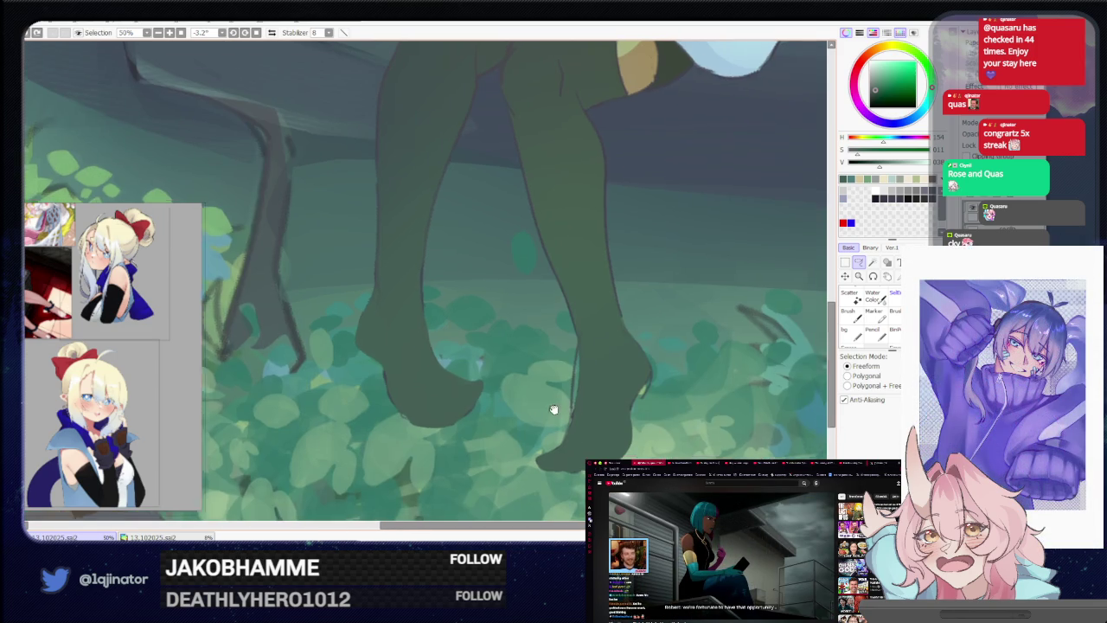
scroll(562, 413, down, 1)
scroll(565, 398, down, 1)
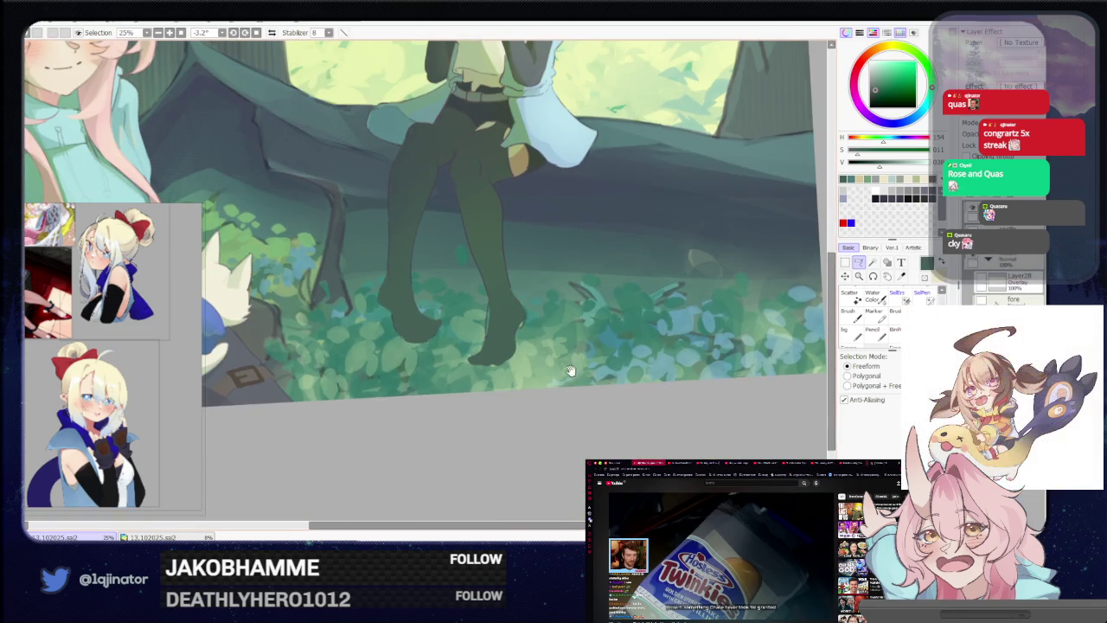
drag(564, 387, 509, 434)
scroll(458, 367, up, 1)
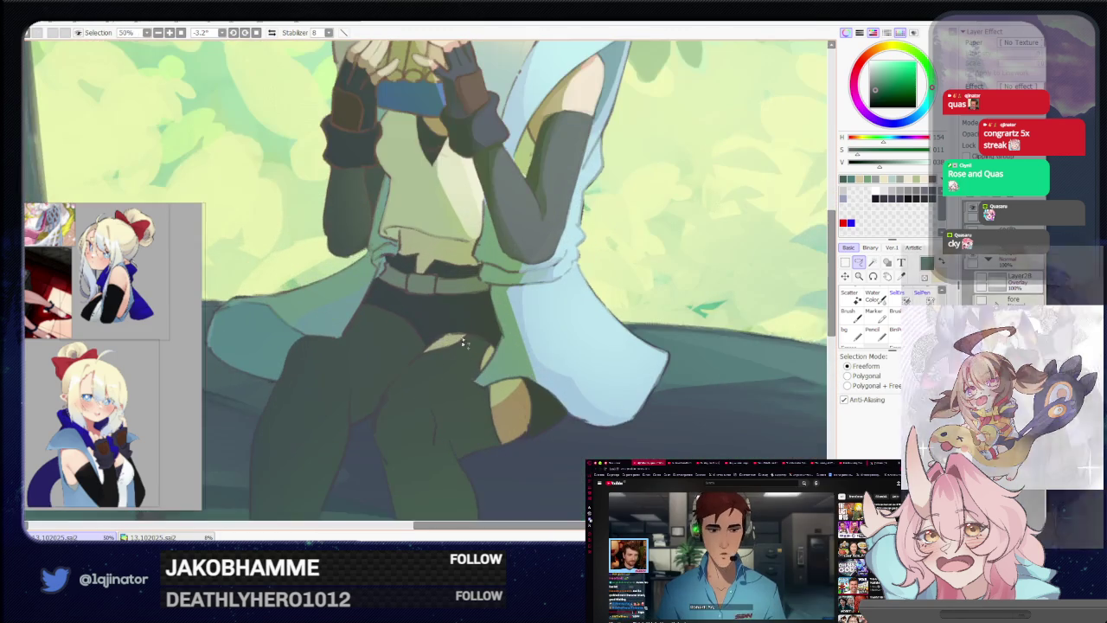
drag(440, 462, 494, 329)
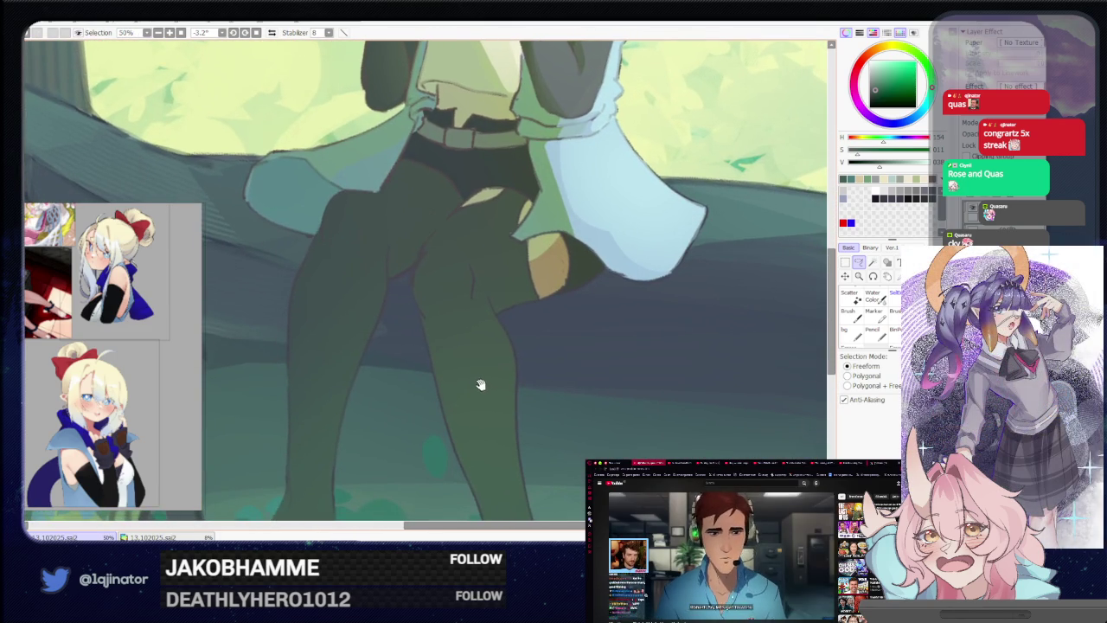
drag(470, 388, 467, 451)
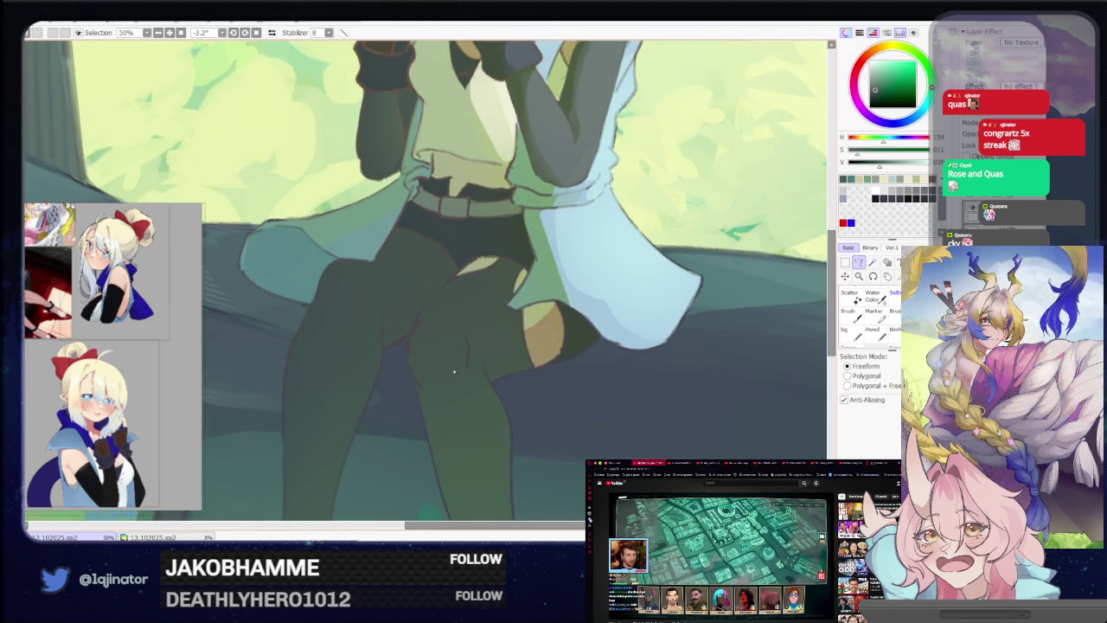
scroll(456, 381, down, 2)
scroll(442, 389, up, 1)
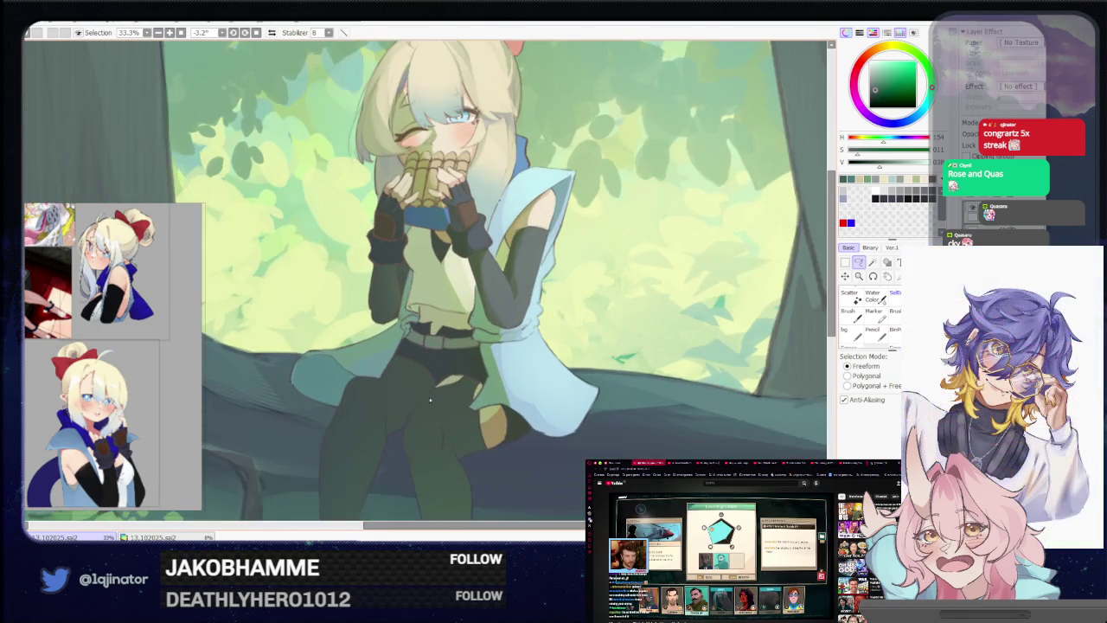
key(b)
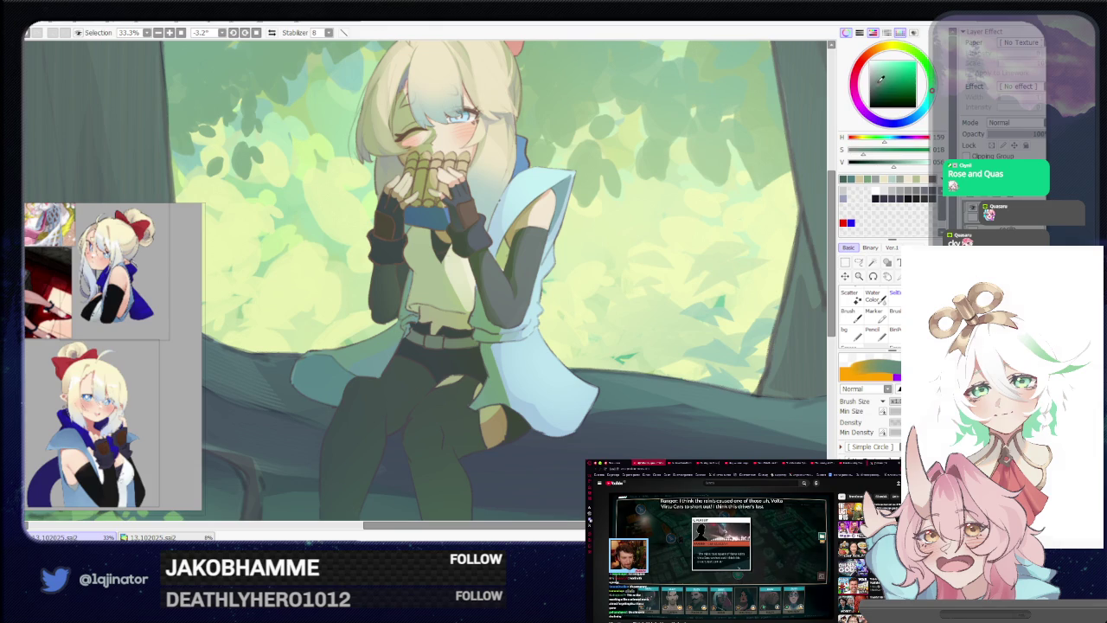
key(l)
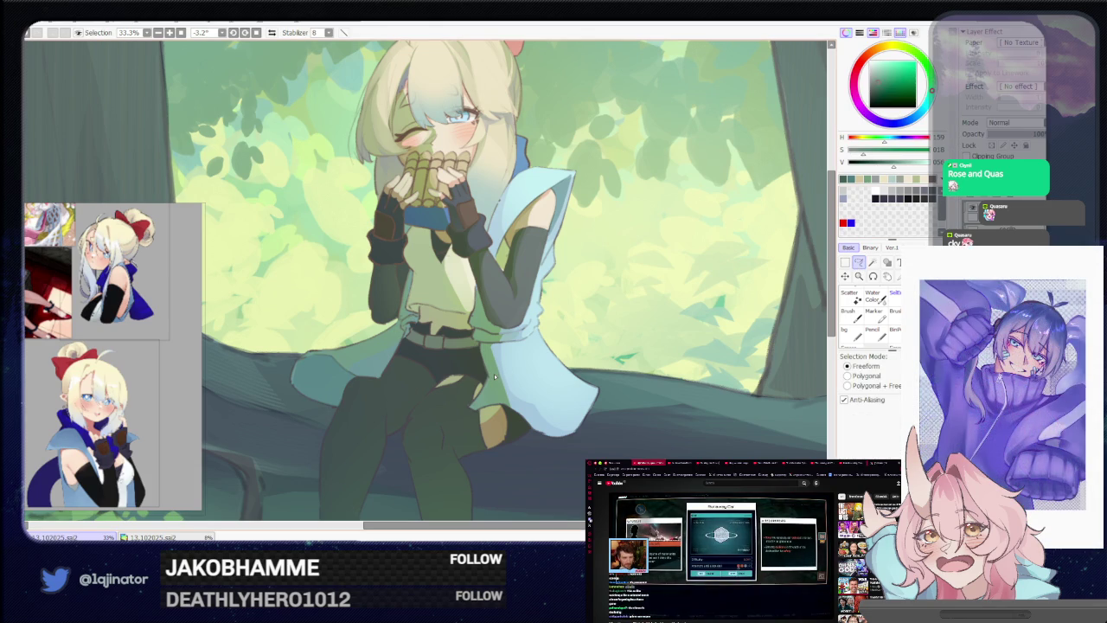
scroll(495, 377, up, 1)
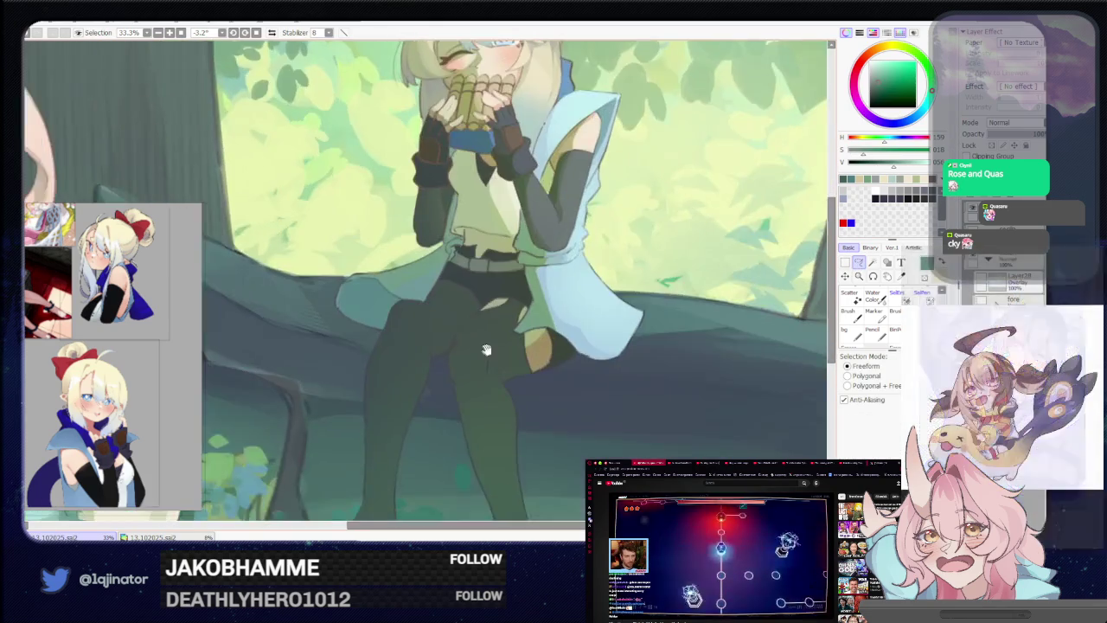
scroll(485, 346, up, 2)
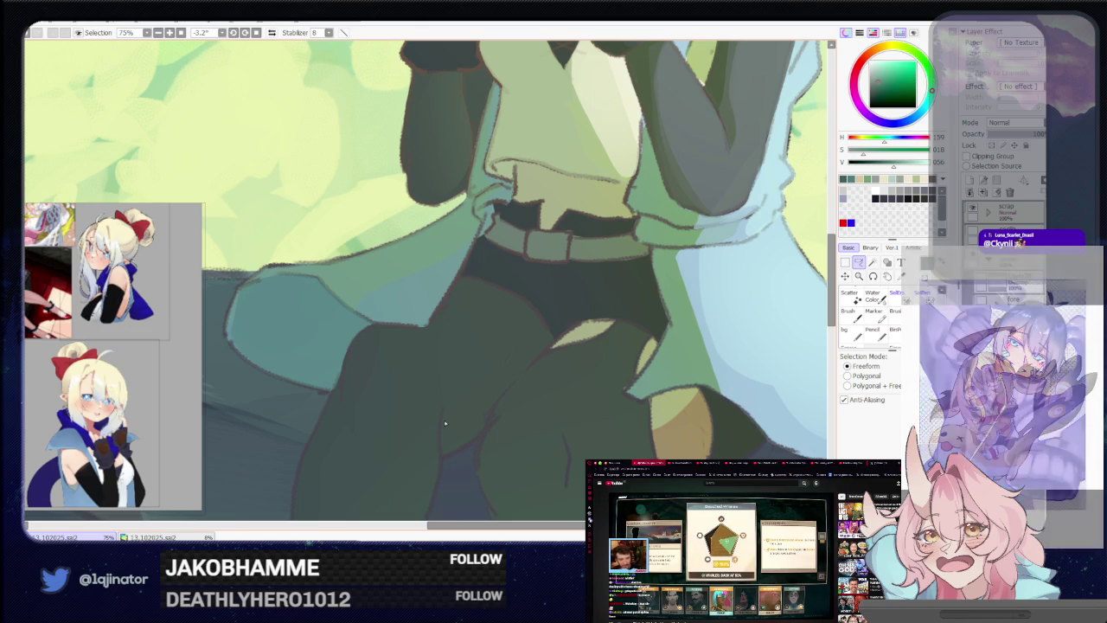
drag(445, 423, 458, 413)
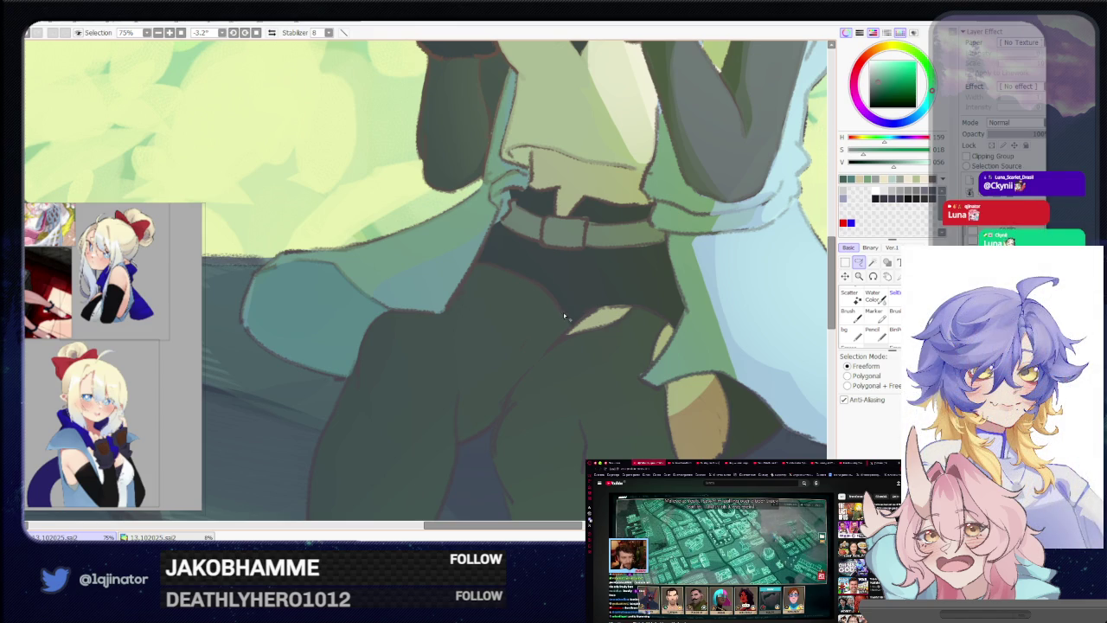
Lasso-select shading patches down the left thigh and on the other leg
drag(540, 288, 481, 279)
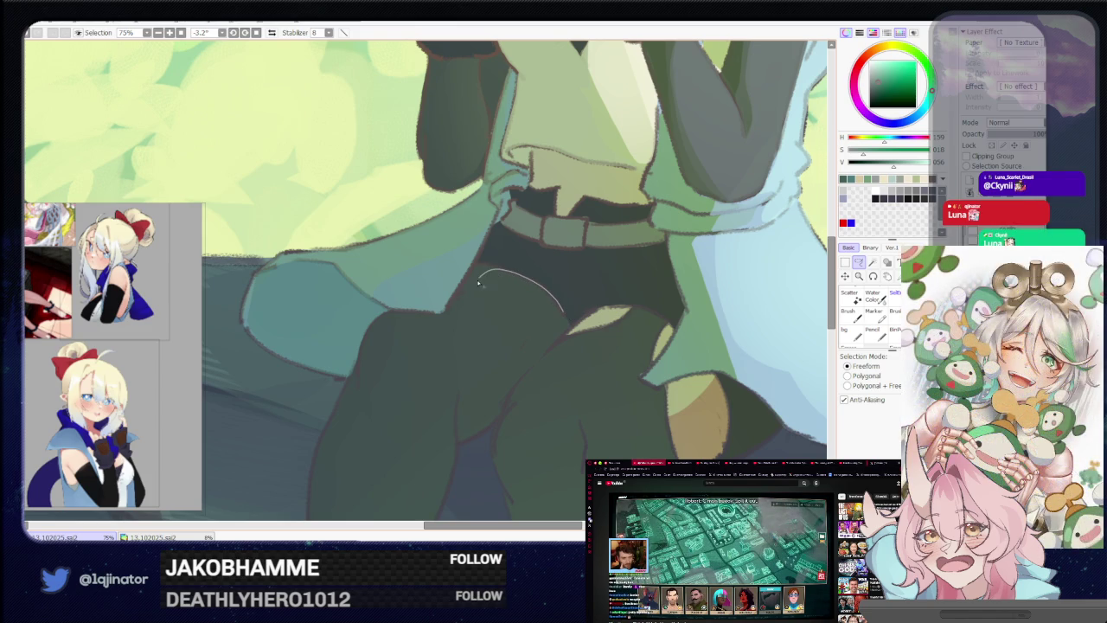
drag(415, 333, 454, 462)
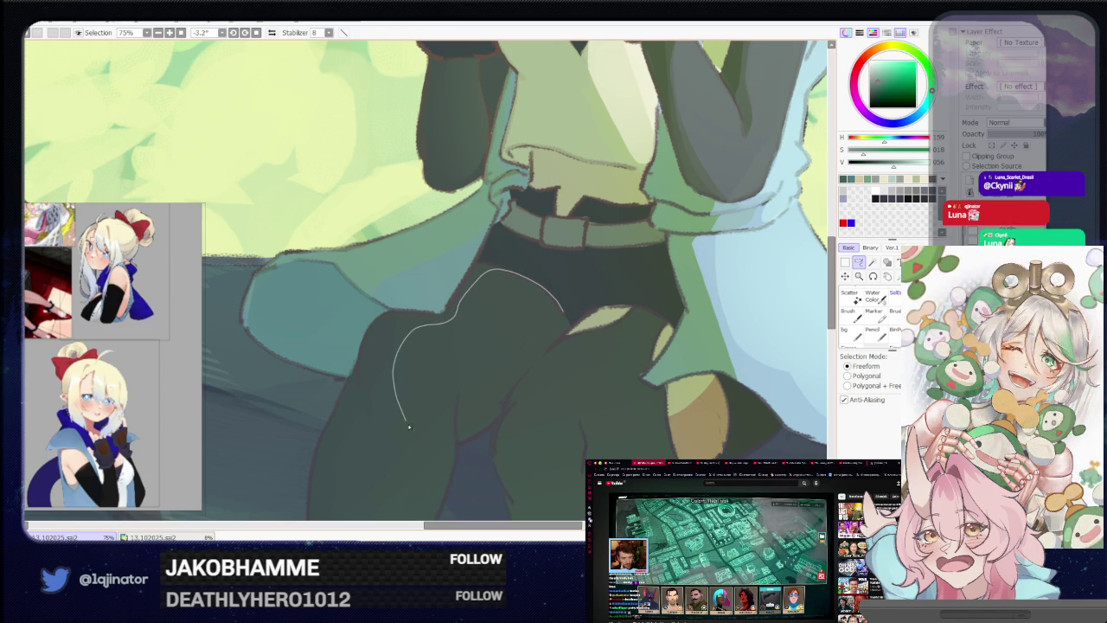
drag(456, 423, 453, 432)
scroll(452, 380, down, 2)
scroll(451, 370, down, 1)
scroll(452, 370, up, 1)
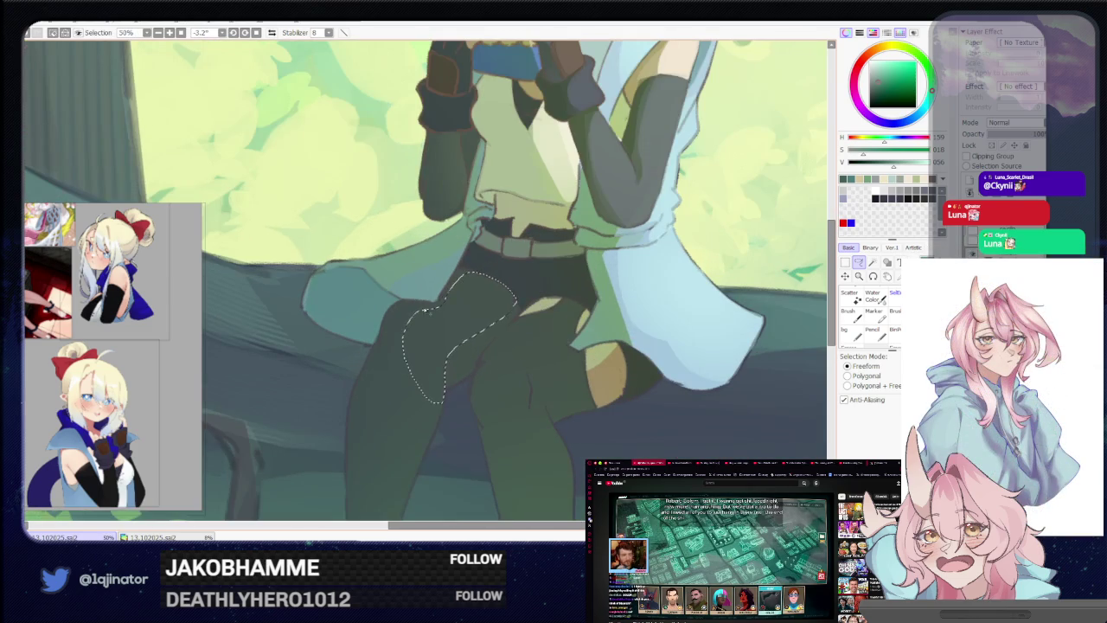
drag(421, 316, 387, 431)
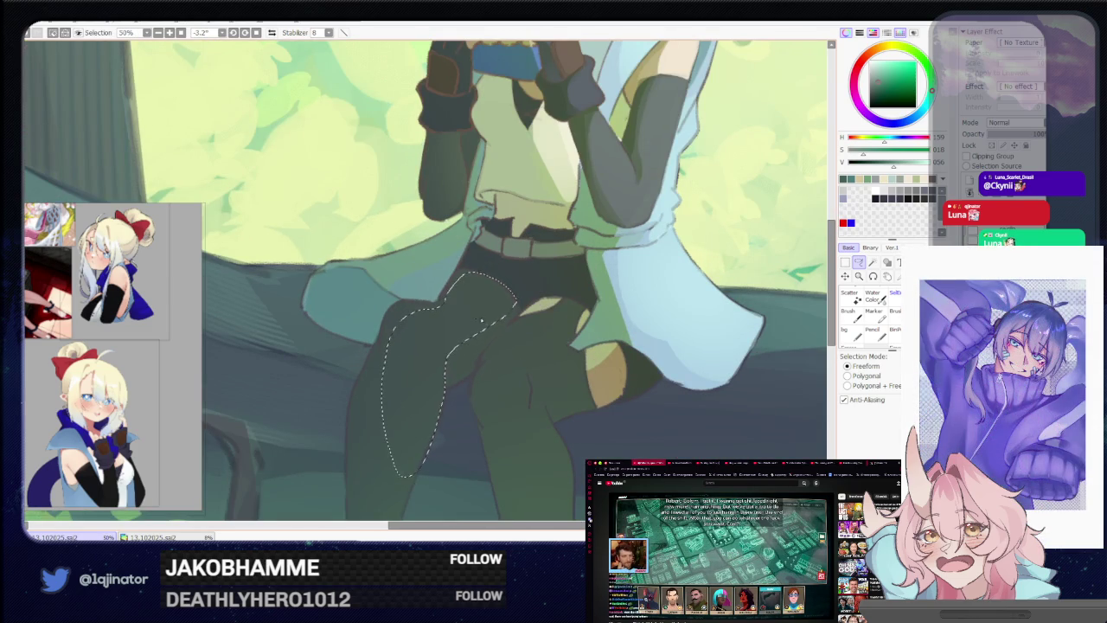
drag(478, 319, 443, 303)
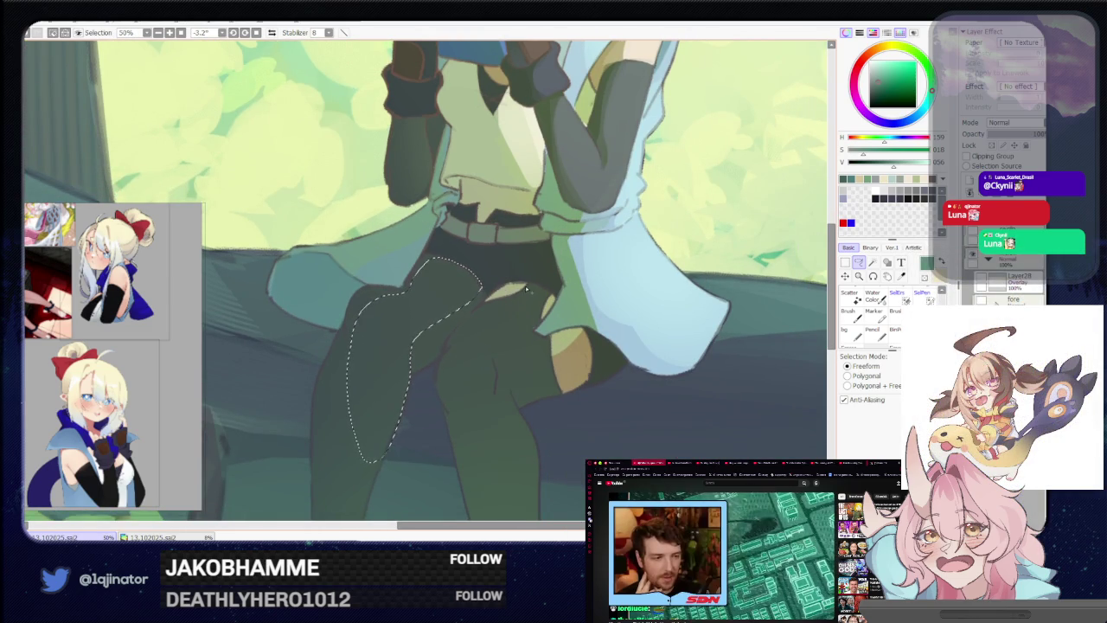
drag(522, 294, 519, 322)
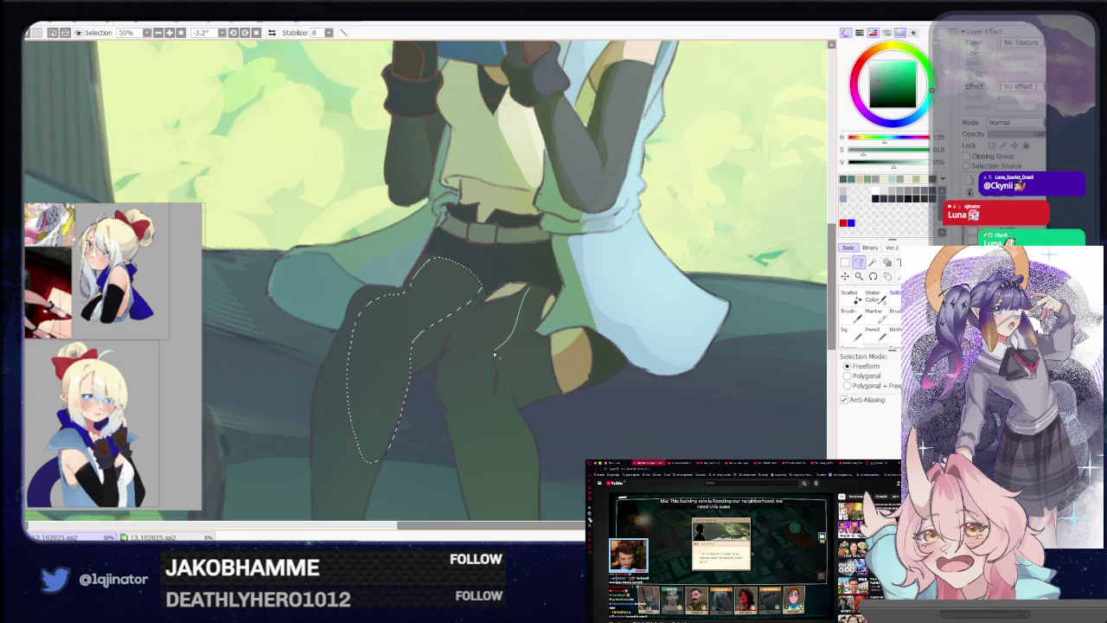
drag(461, 378, 485, 303)
Paint green shading inside the selected thigh areas to match the surrounding shadows
key(b)
drag(433, 346, 445, 342)
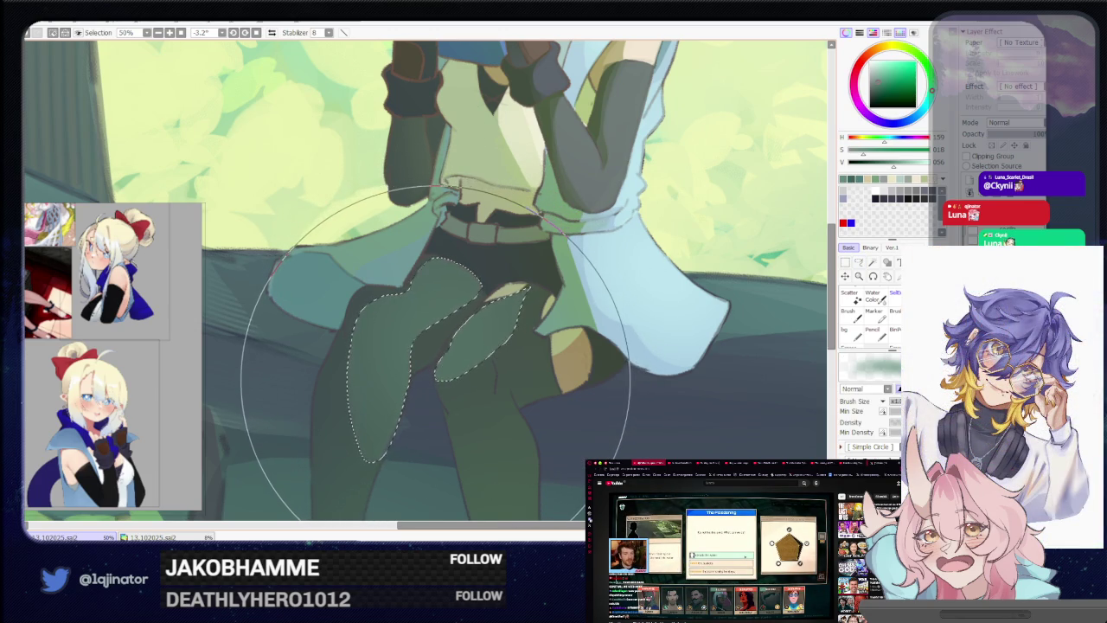
drag(436, 354, 532, 371)
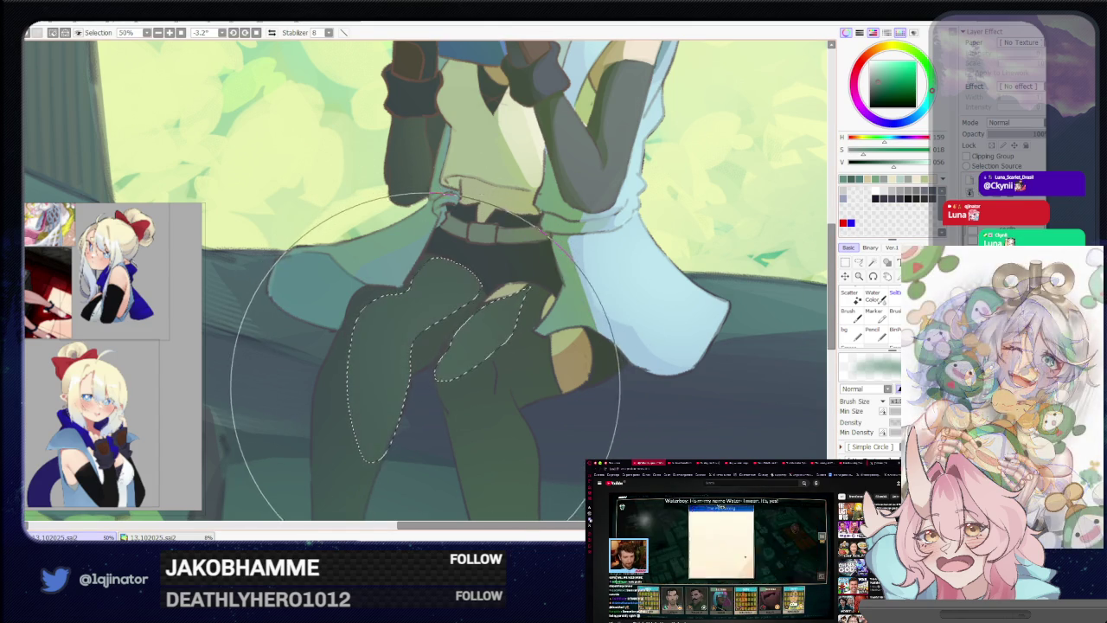
scroll(417, 368, down, 3)
click(857, 264)
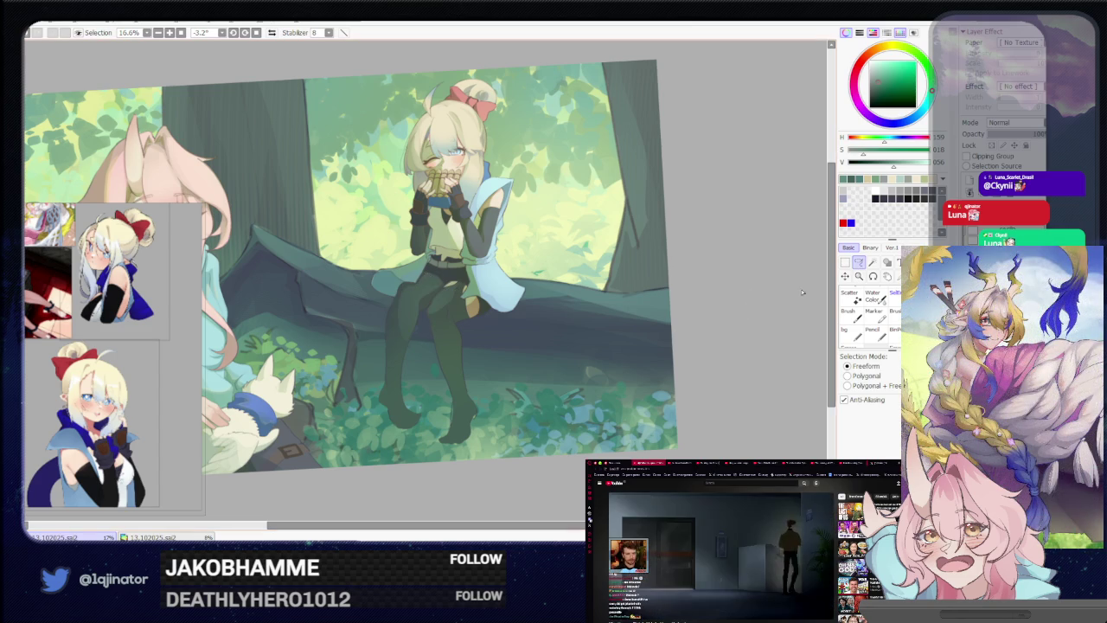
scroll(491, 375, up, 1)
scroll(491, 375, up, 1)
drag(492, 496, 492, 375)
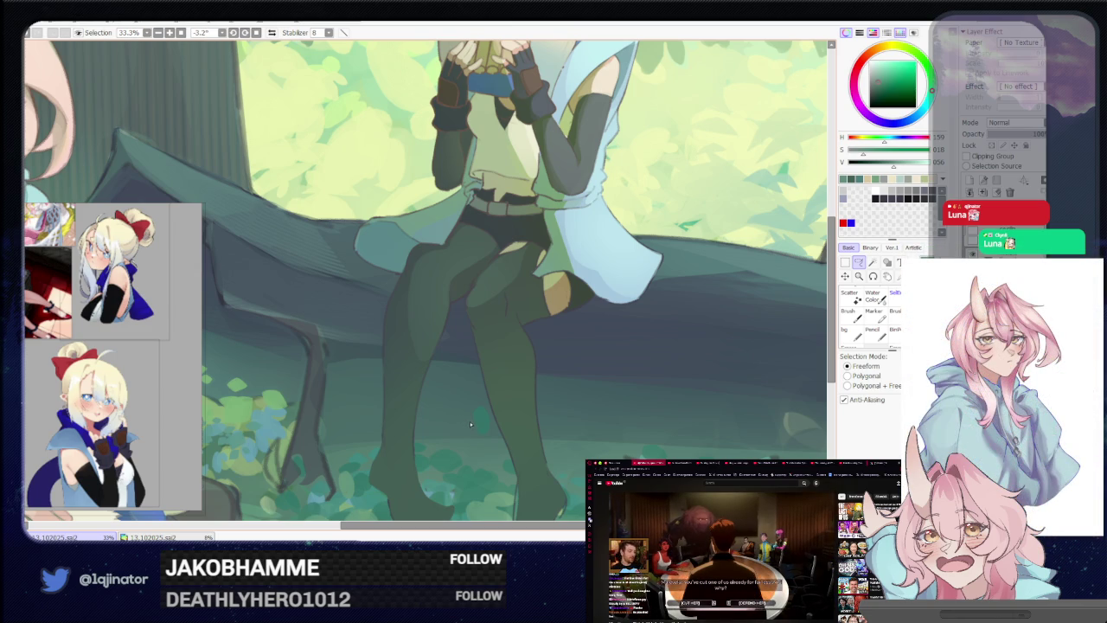
Frame the legs and belt, then lasso a shading area on the inner thigh
scroll(626, 290, down, 2)
scroll(626, 291, down, 2)
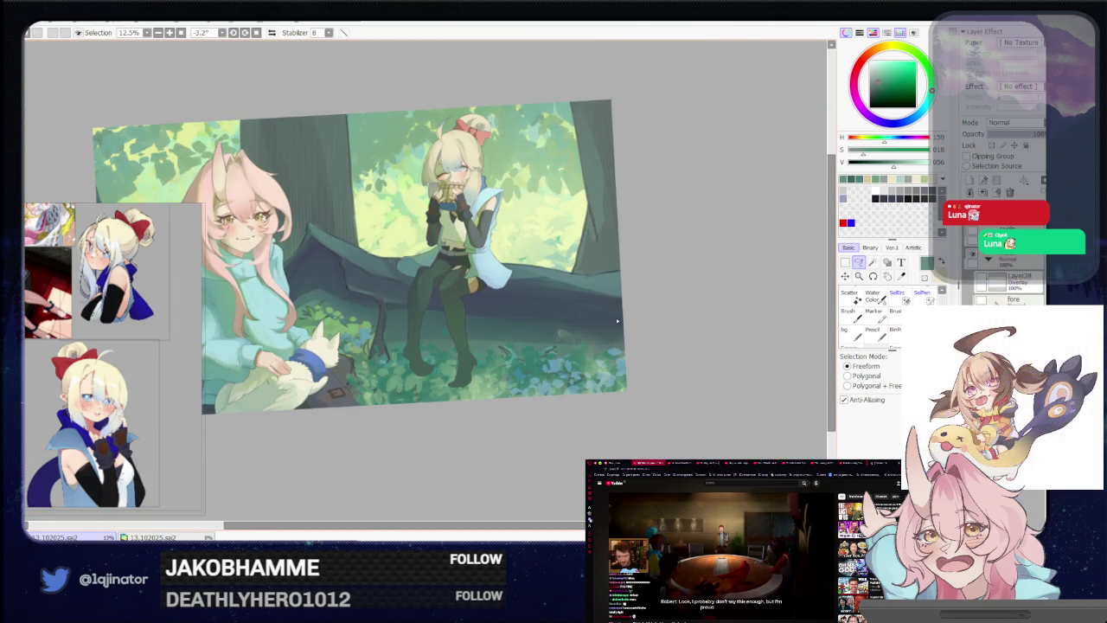
drag(591, 376, 572, 395)
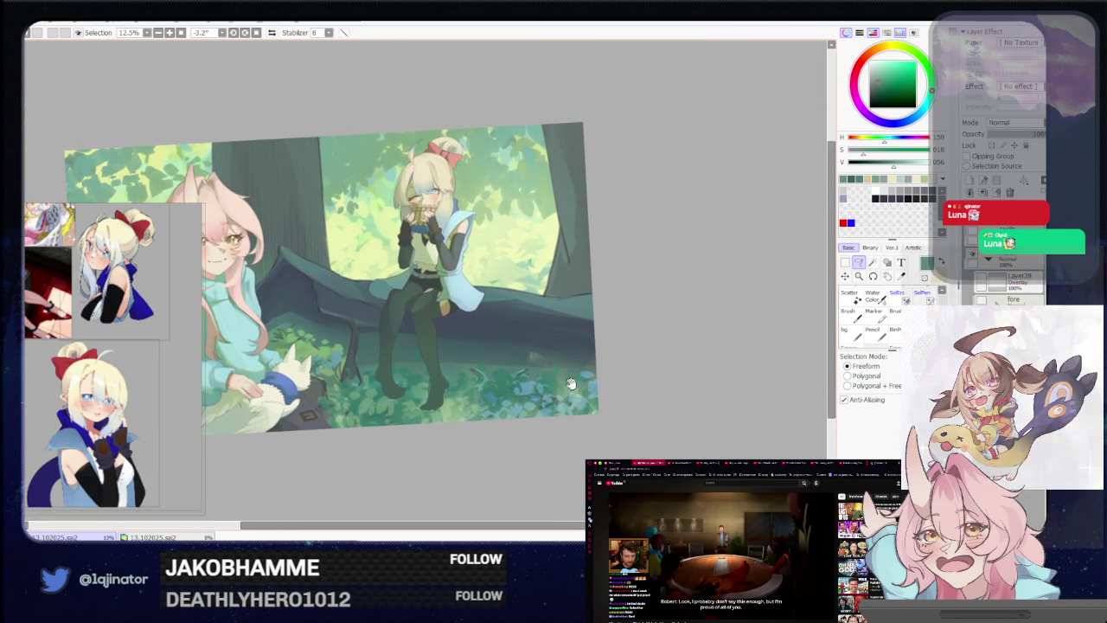
scroll(513, 365, up, 2)
scroll(513, 364, up, 2)
drag(420, 427, 464, 378)
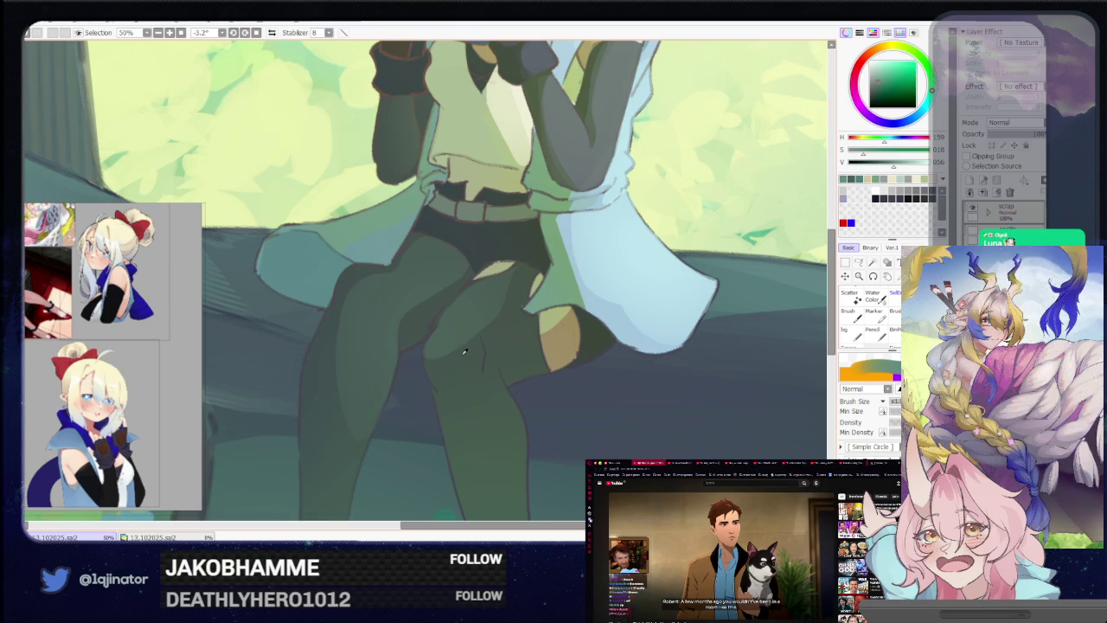
key(a)
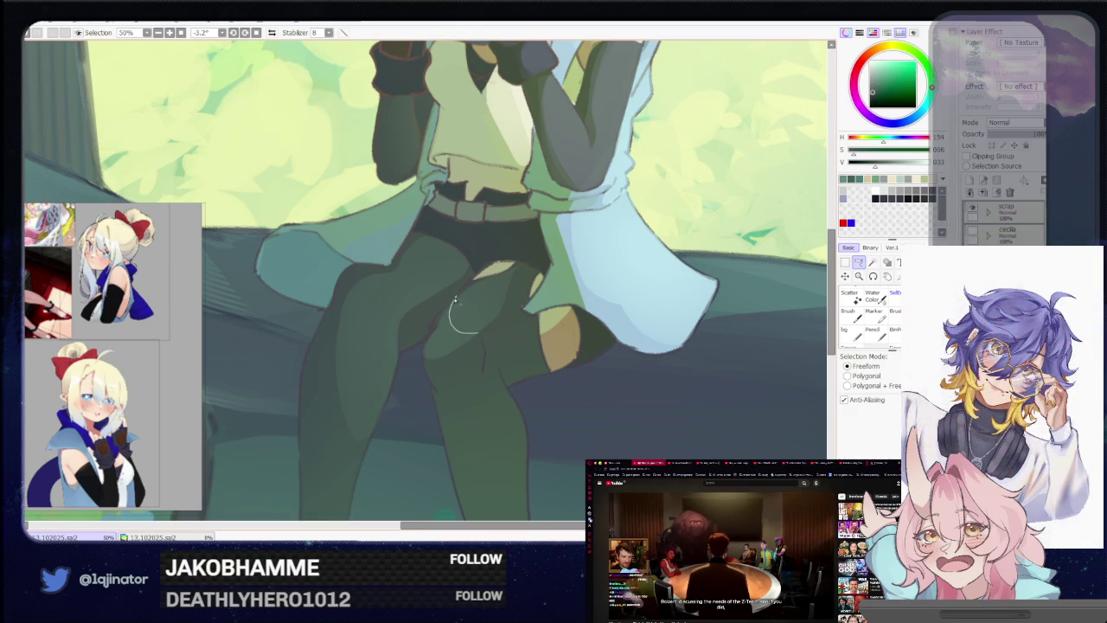
drag(455, 298, 435, 331)
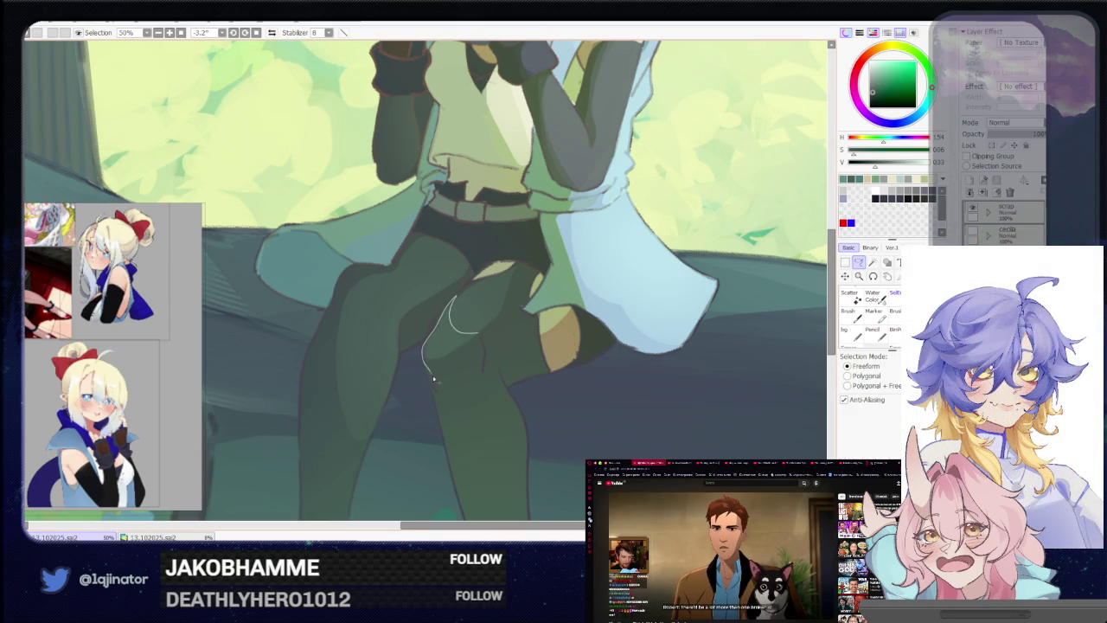
drag(465, 374, 463, 377)
key(b)
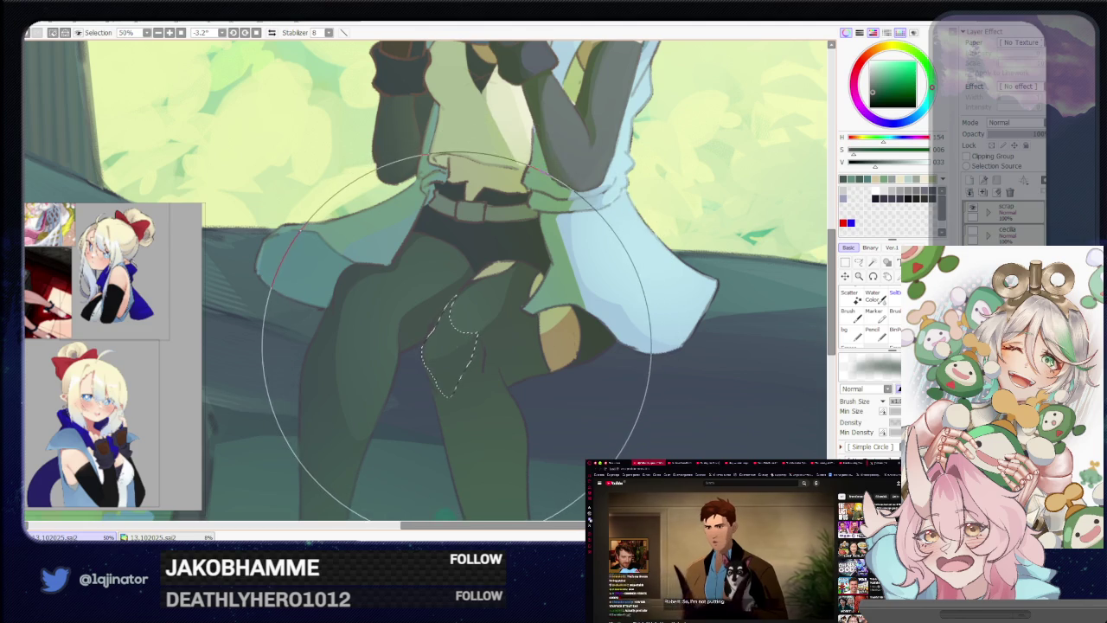
Start outlining a second shading area on the left thigh
scroll(457, 337, down, 3)
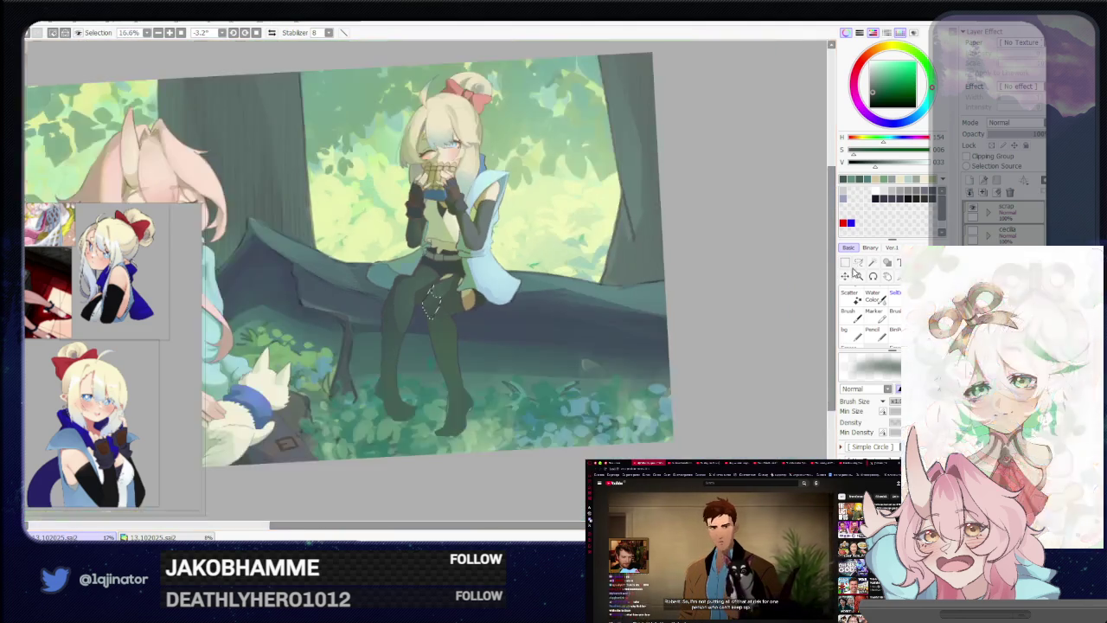
scroll(454, 335, up, 2)
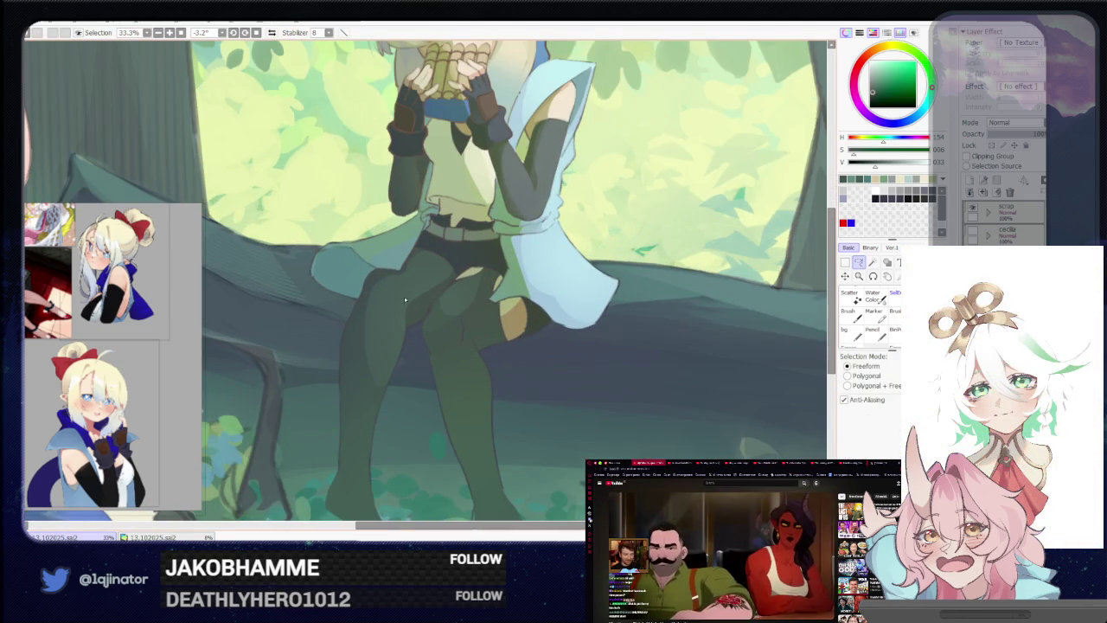
scroll(404, 299, up, 1)
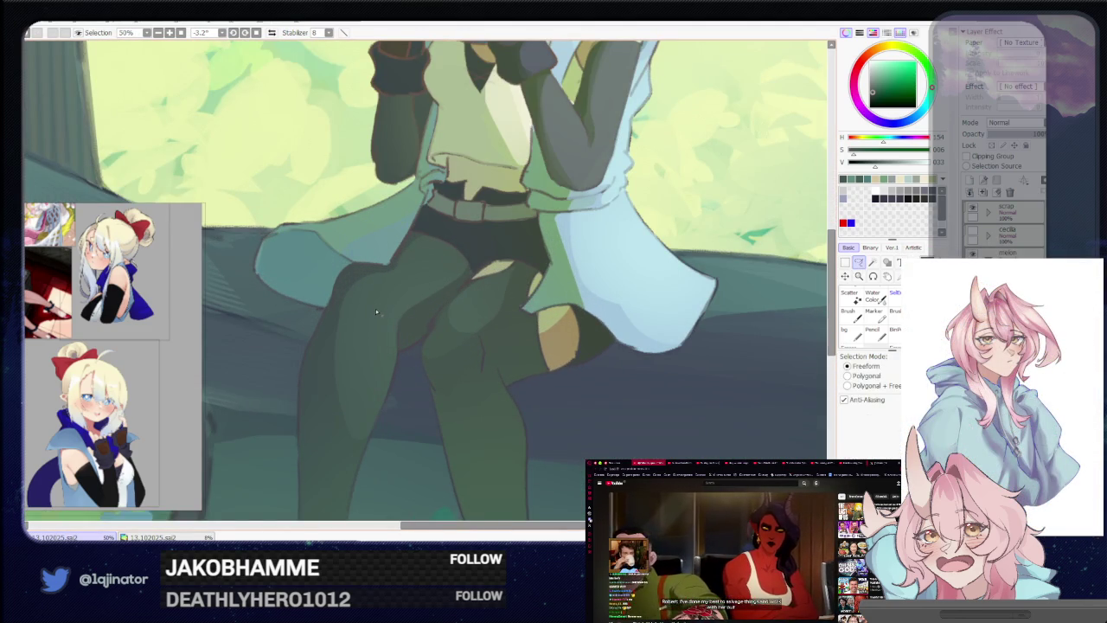
drag(378, 302, 343, 334)
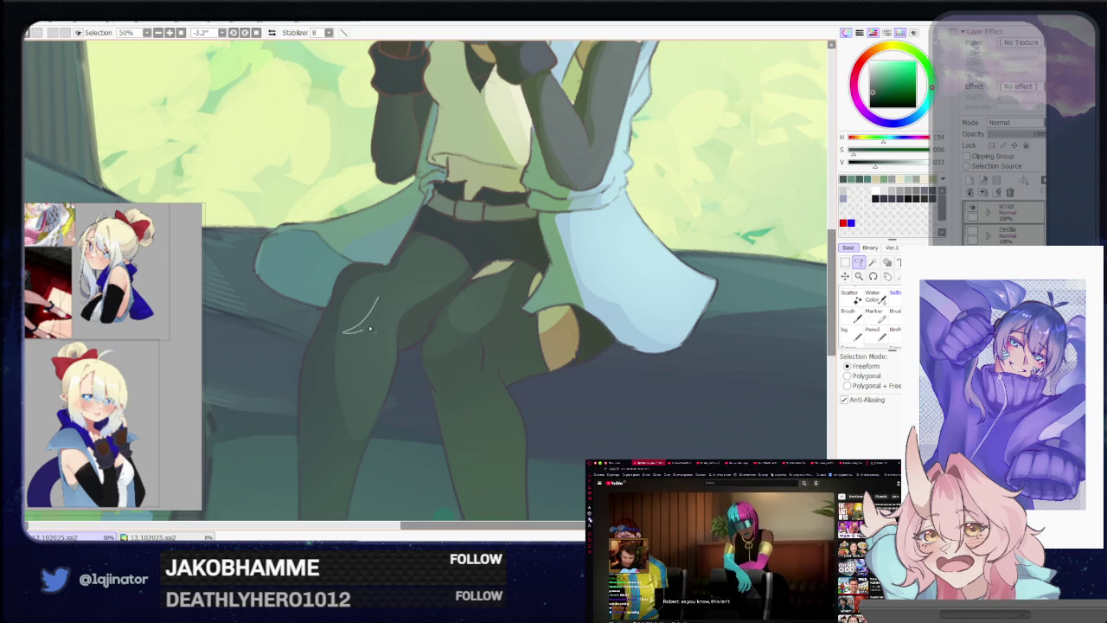
drag(367, 317, 374, 309)
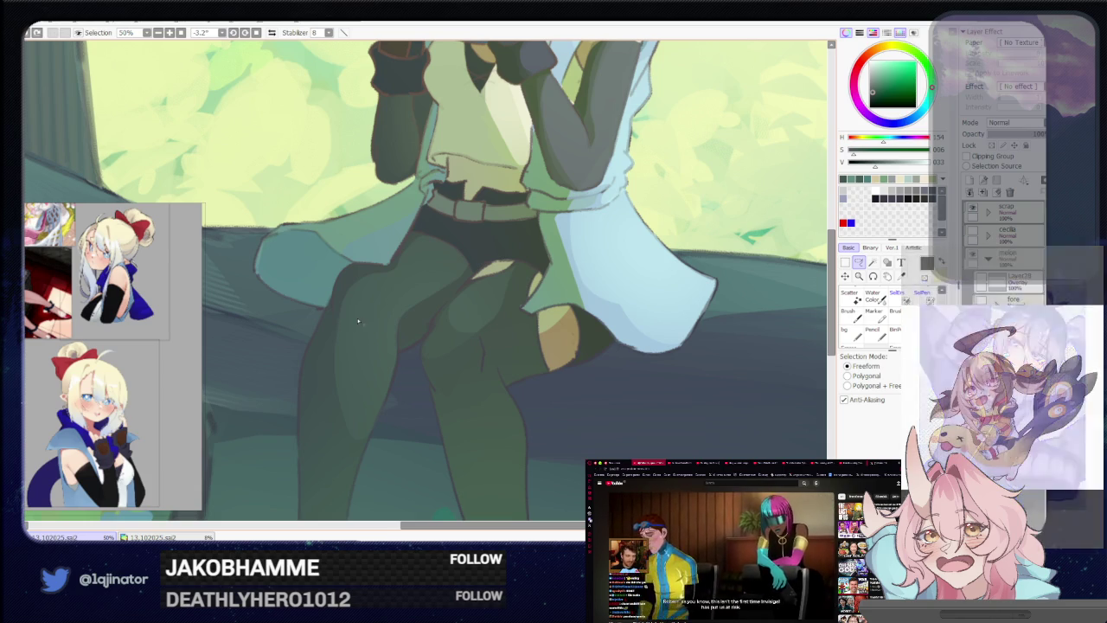
key(b)
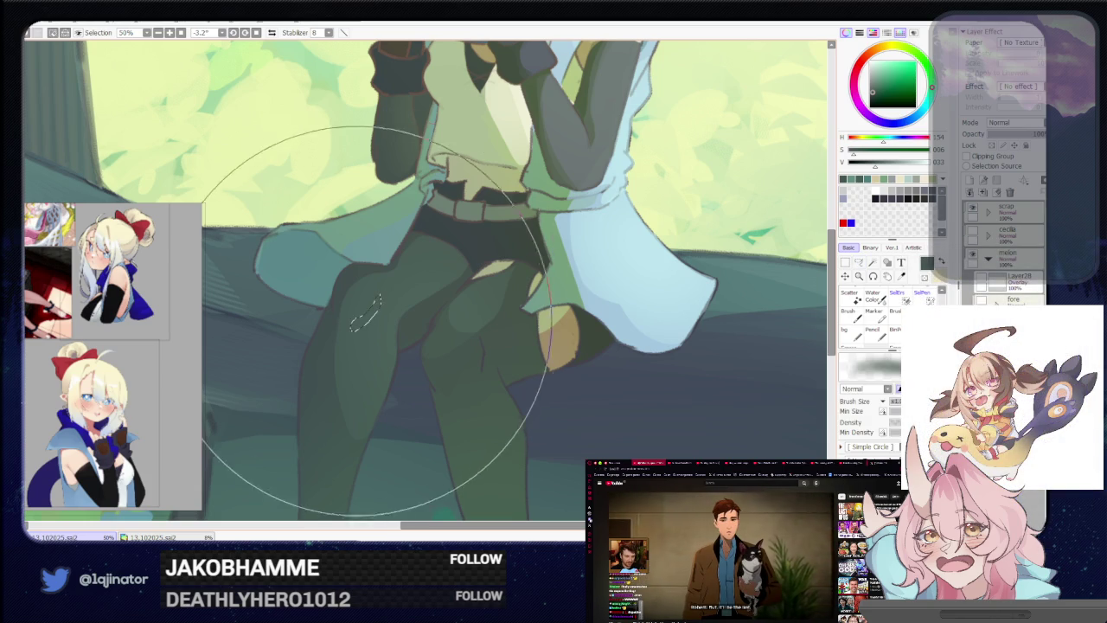
scroll(568, 334, down, 3)
click(858, 264)
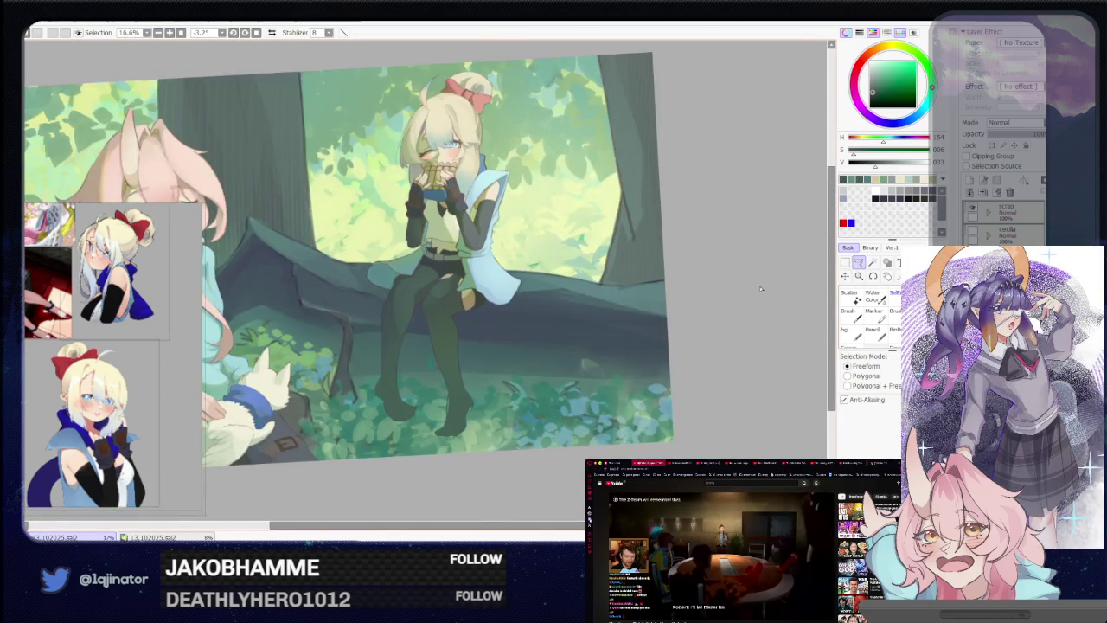
Outline a first area along the left leg for the highlight
scroll(436, 298, up, 2)
mouse_move(366, 312)
mouse_down()
mouse_move(390, 314)
mouse_move(396, 368)
mouse_up()
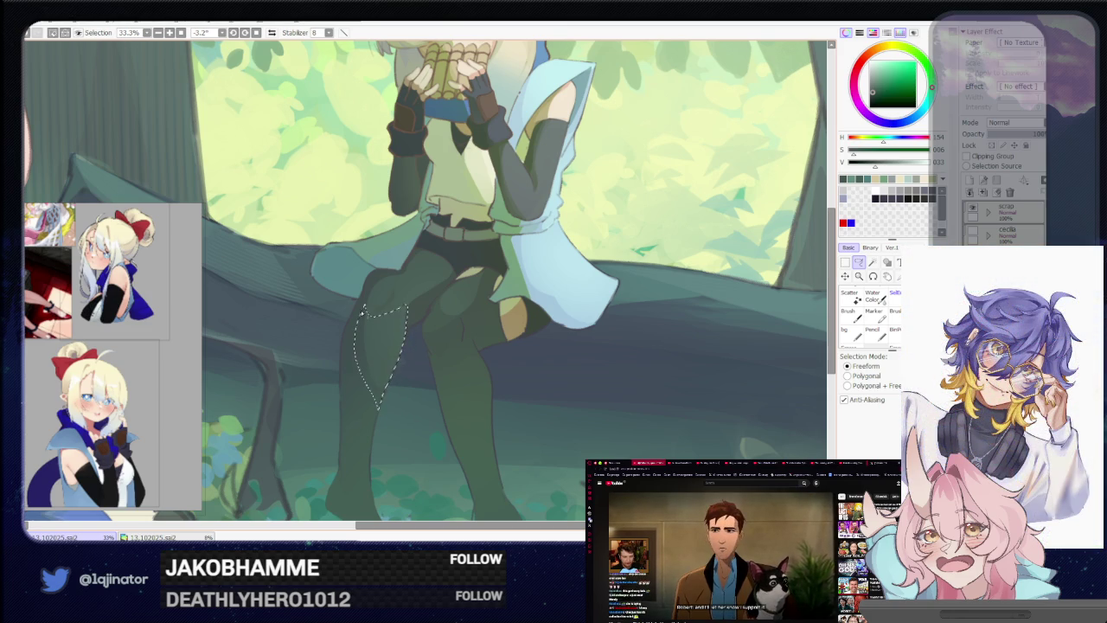
drag(359, 322, 359, 322)
key(b)
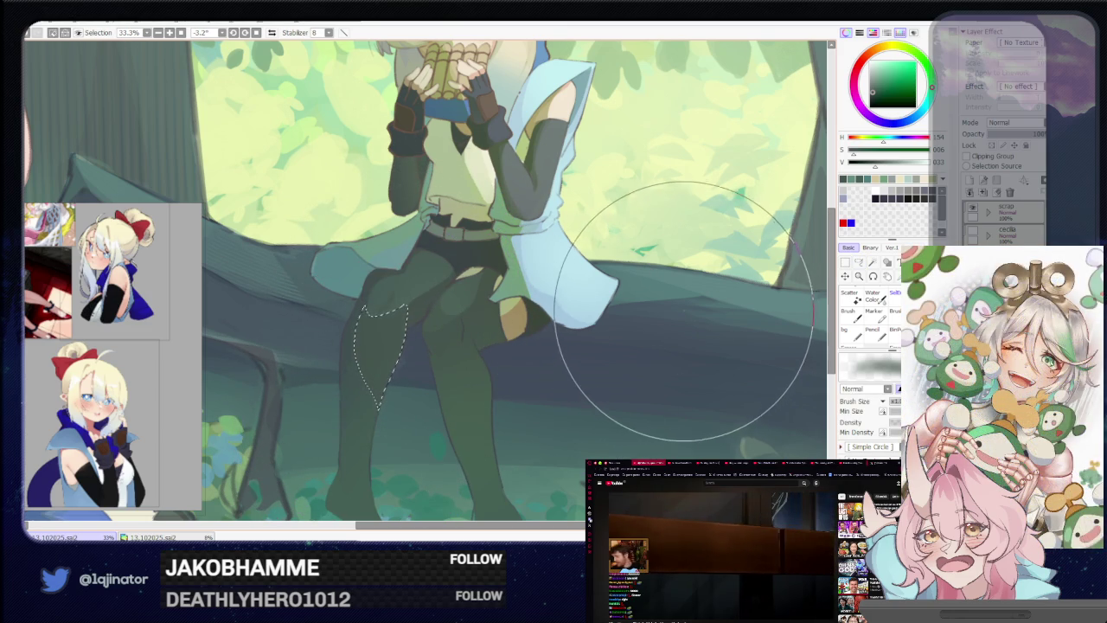
scroll(692, 303, down, 4)
click(860, 263)
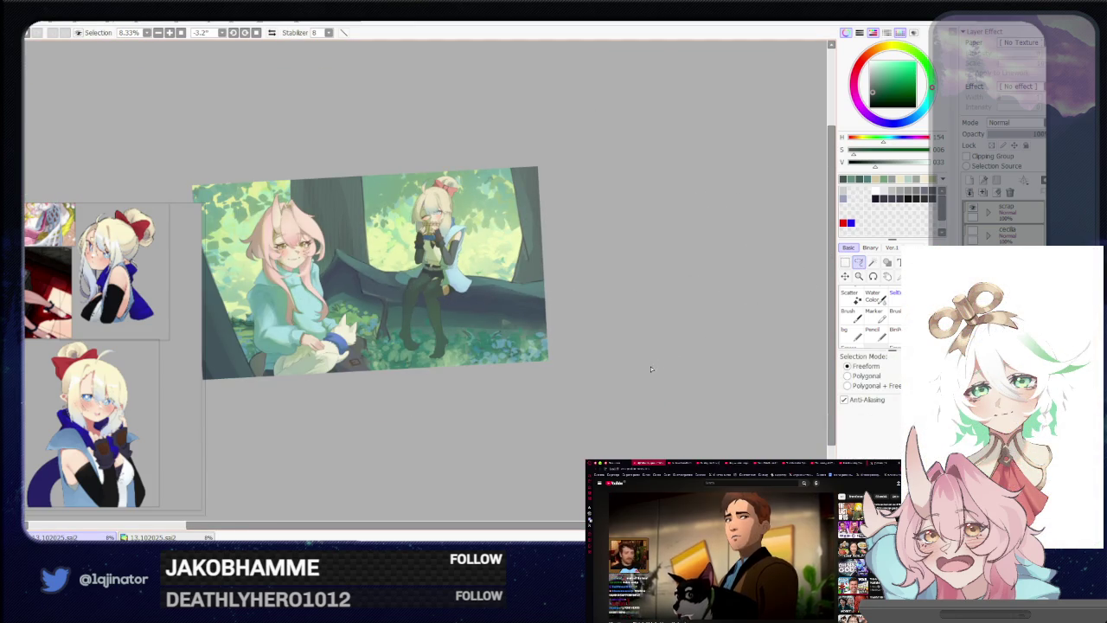
Begin outlining a new highlight area on the left thigh
scroll(393, 372, up, 5)
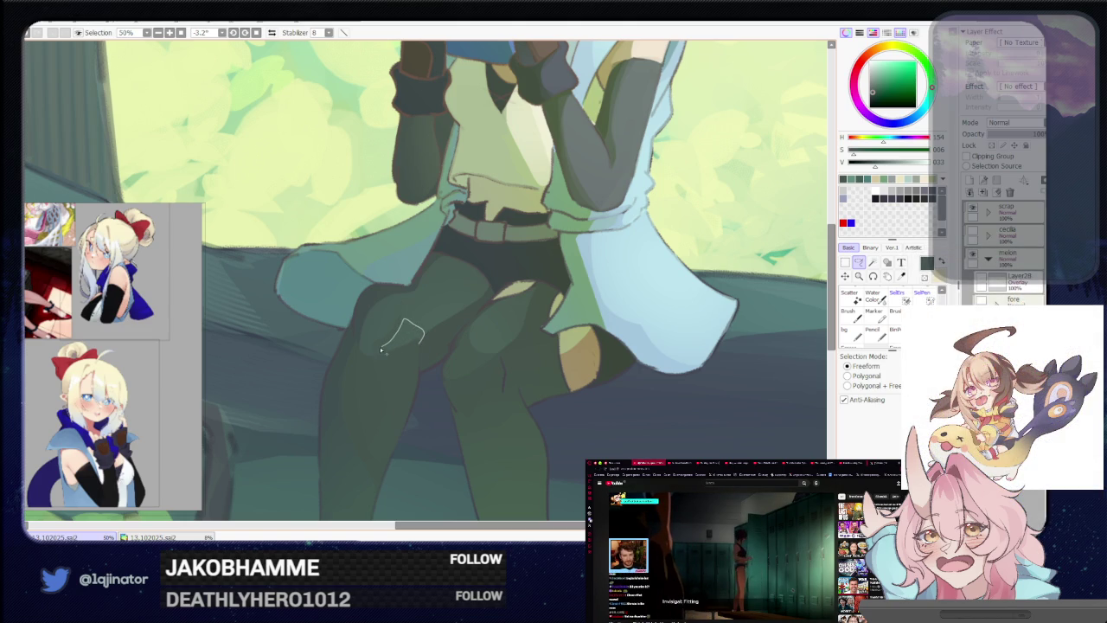
drag(374, 349, 361, 320)
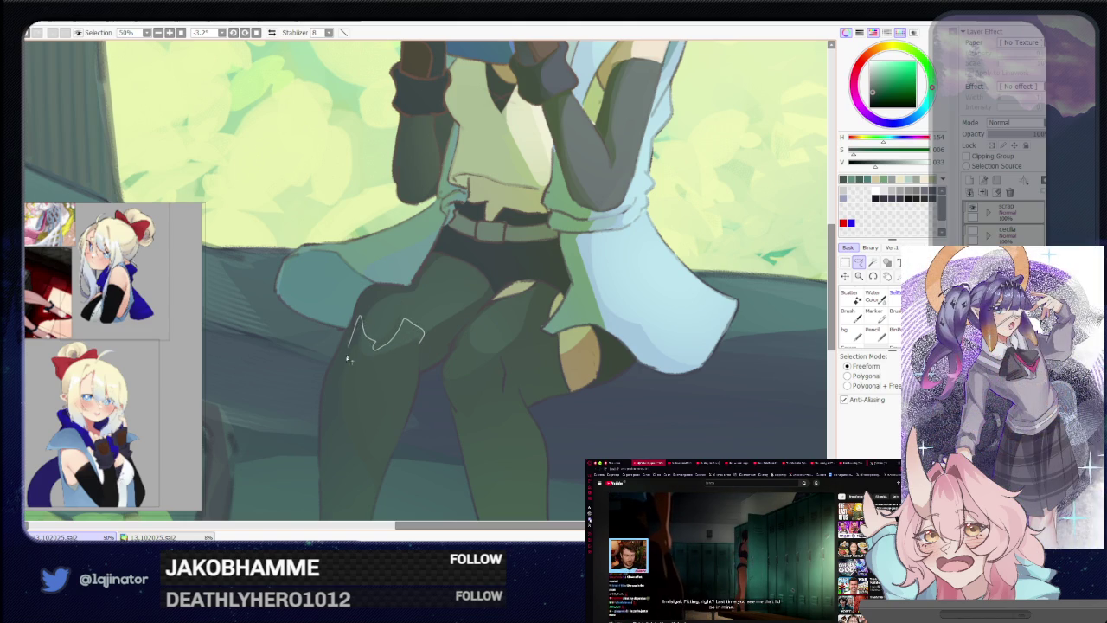
scroll(373, 357, down, 4)
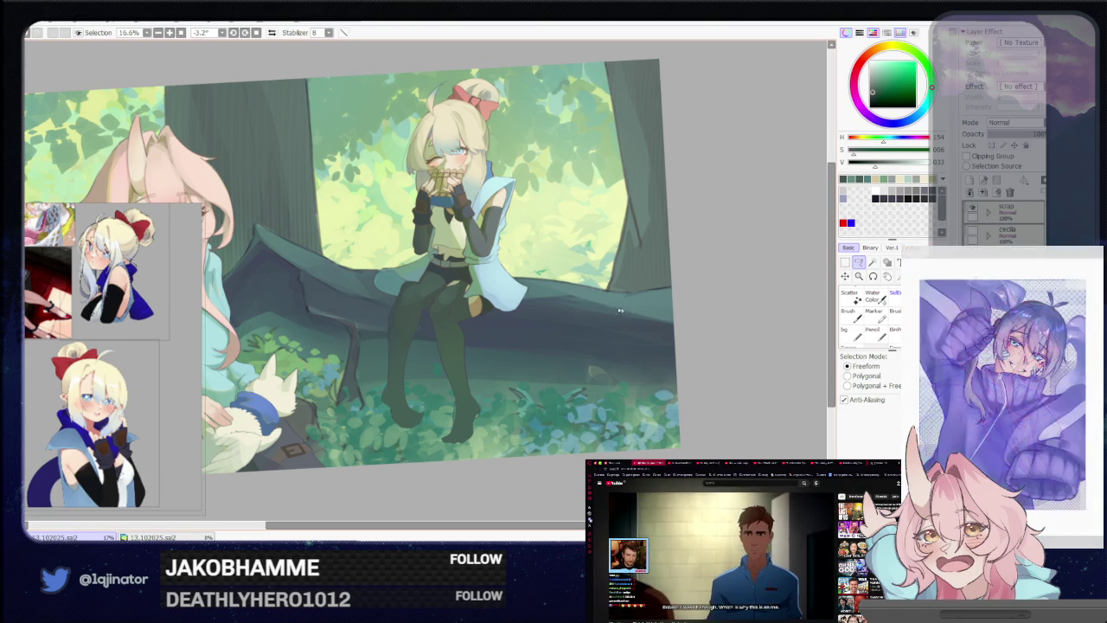
scroll(342, 355, up, 5)
key(b)
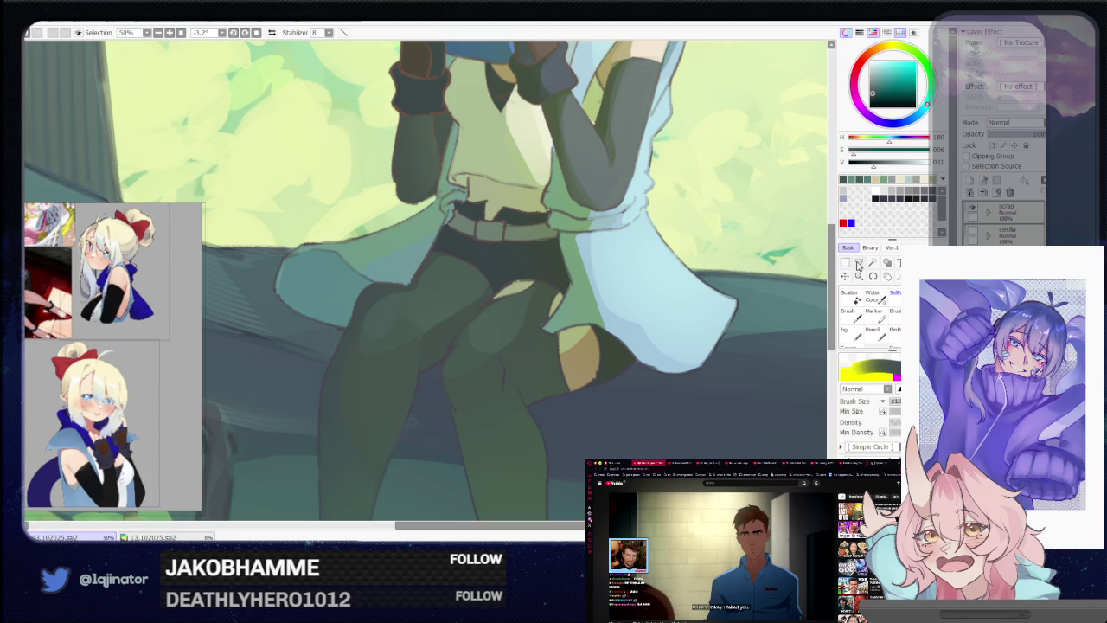
click(854, 263)
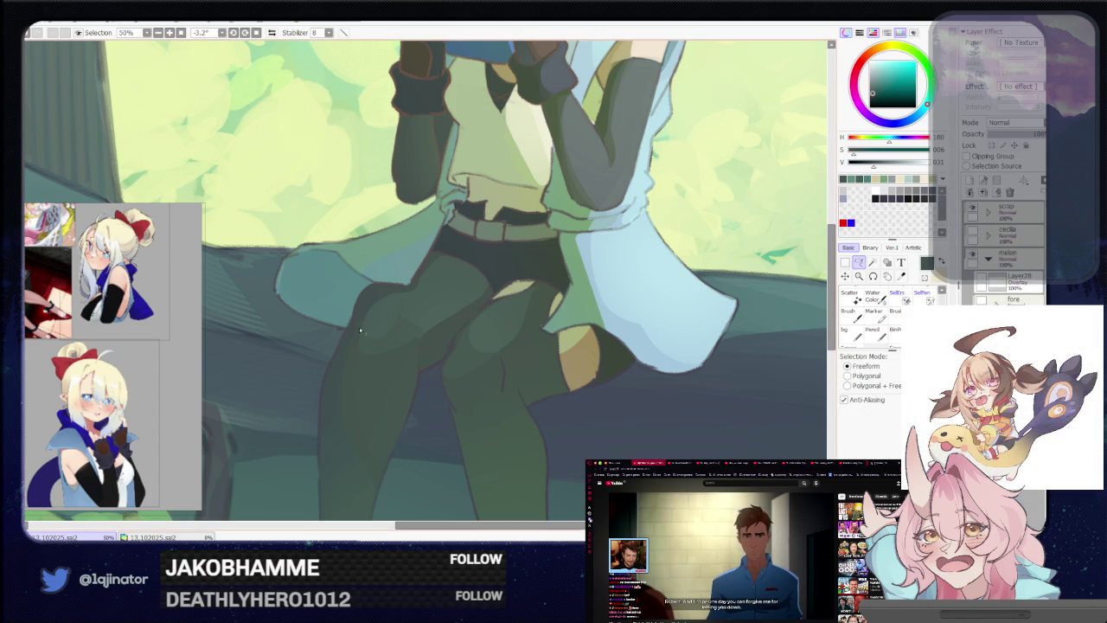
Select the left leg up to the hip, paint the lighter highlight, then deselect
mouse_move(383, 341)
mouse_down()
mouse_move(359, 346)
mouse_move(395, 458)
mouse_up()
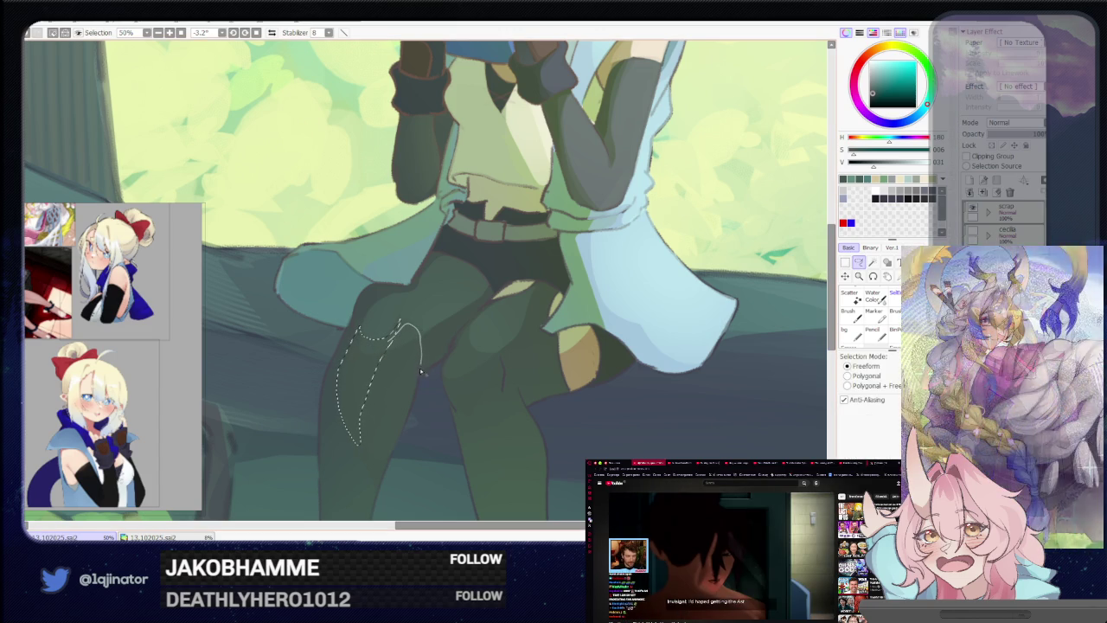
drag(325, 442, 327, 433)
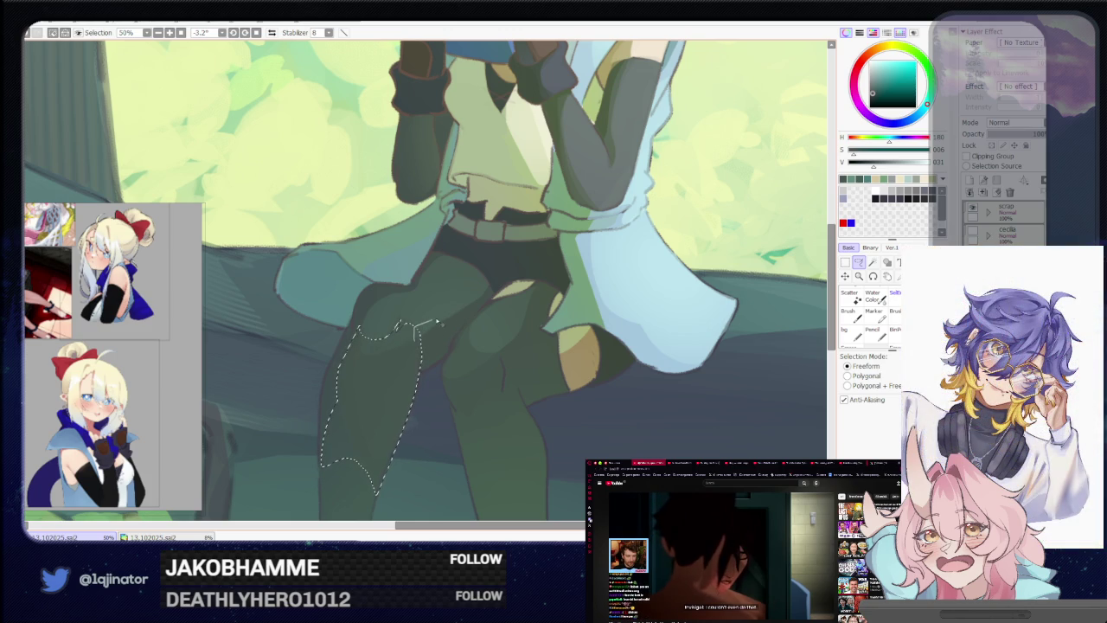
drag(431, 322, 482, 314)
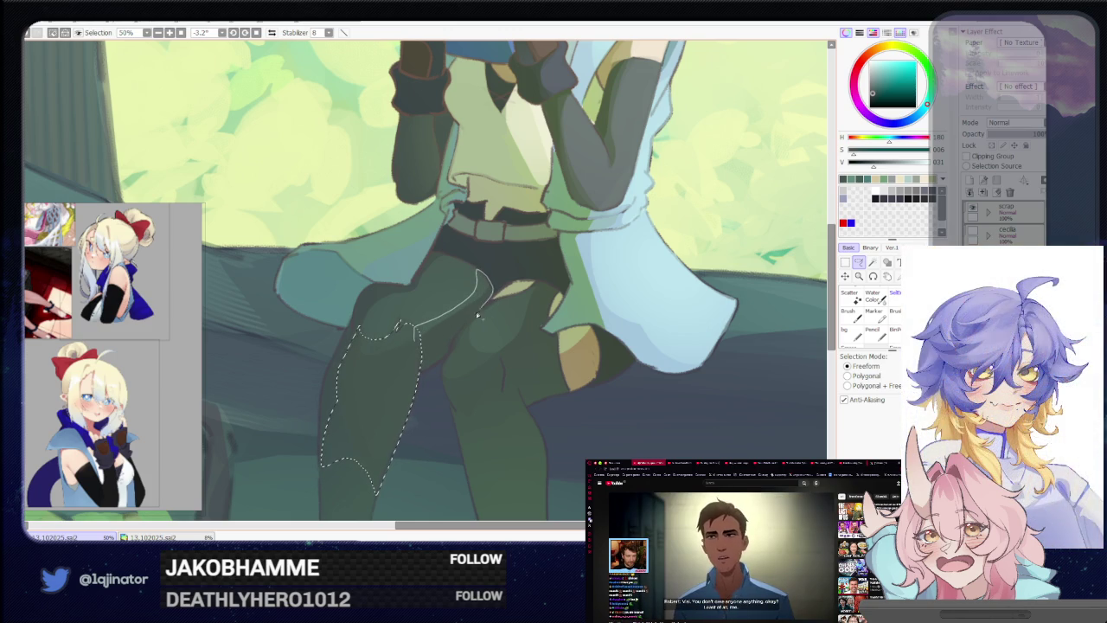
mouse_move(431, 354)
mouse_down()
mouse_move(424, 373)
mouse_move(457, 345)
mouse_up()
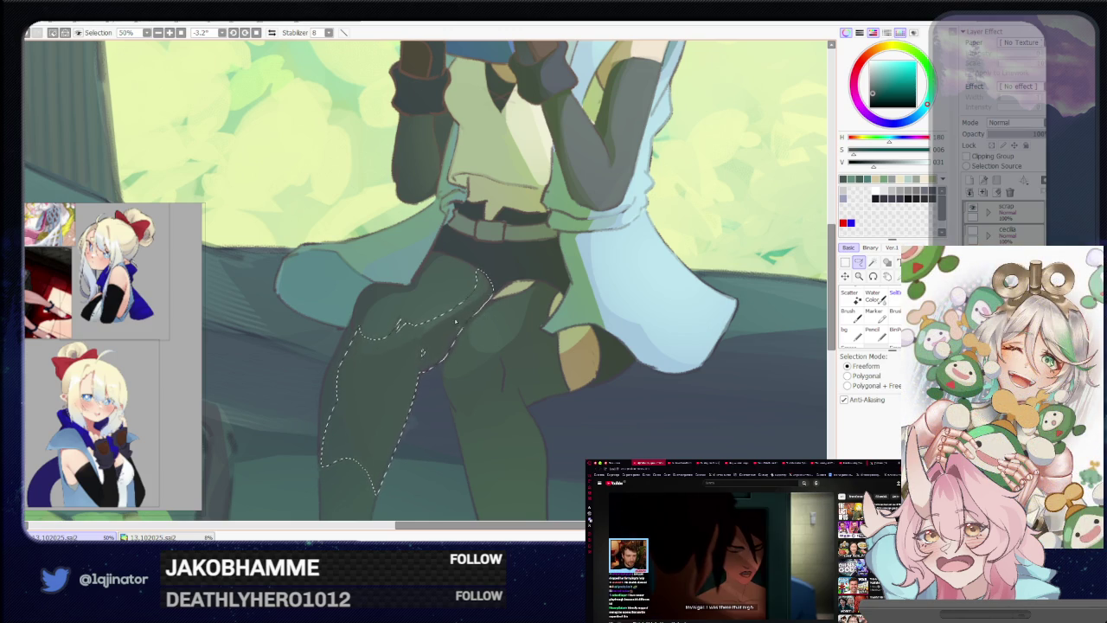
key(b)
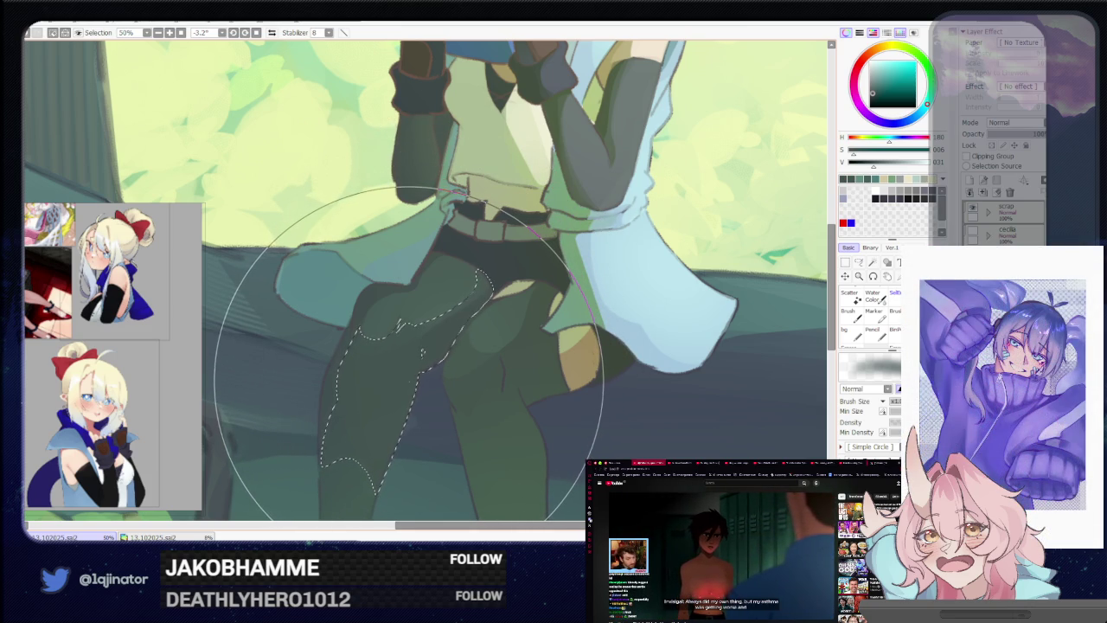
scroll(409, 355, down, 2)
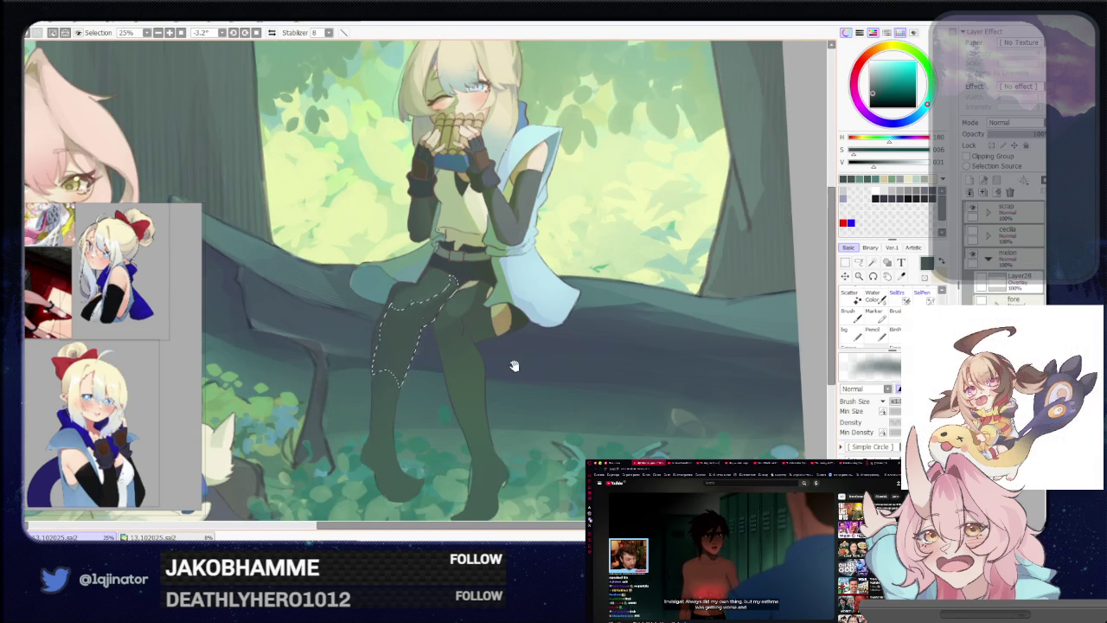
drag(512, 365, 482, 362)
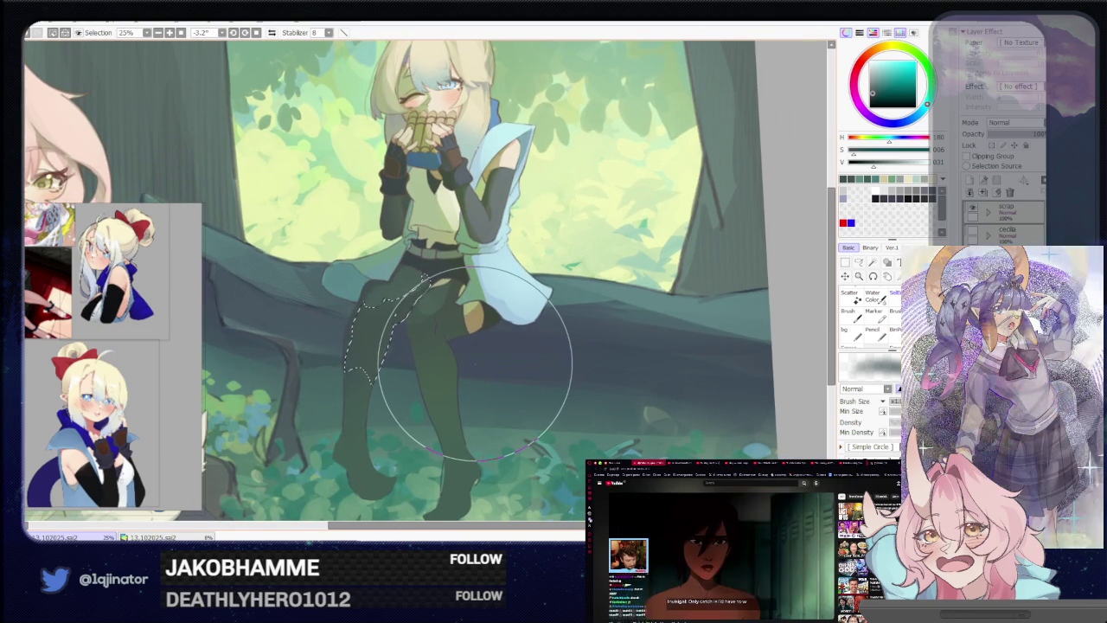
click(859, 261)
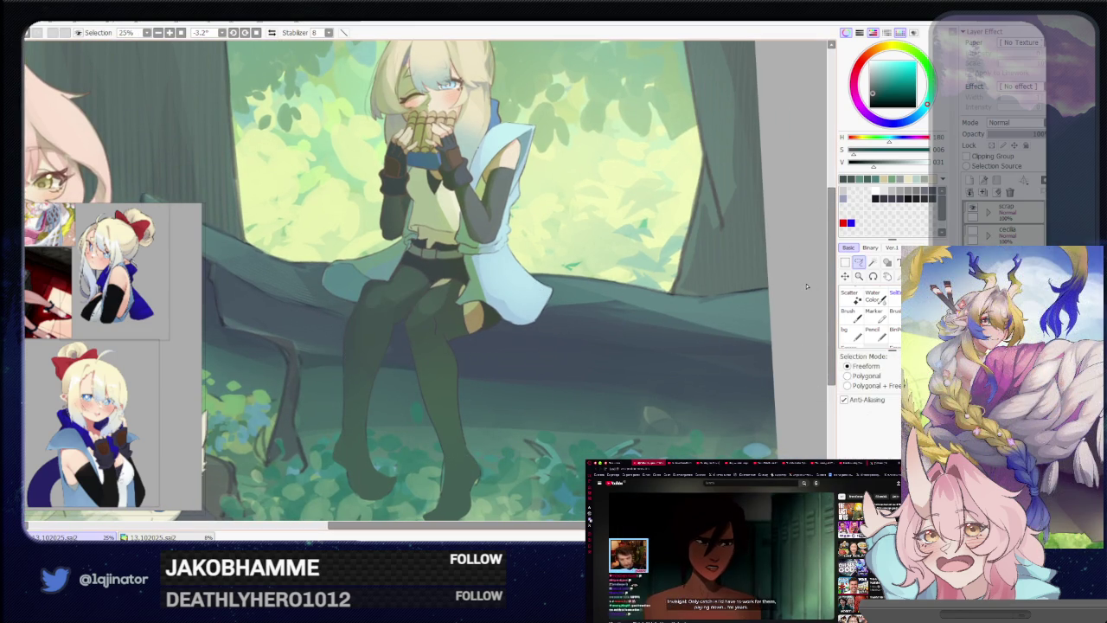
key(ctrl+d)
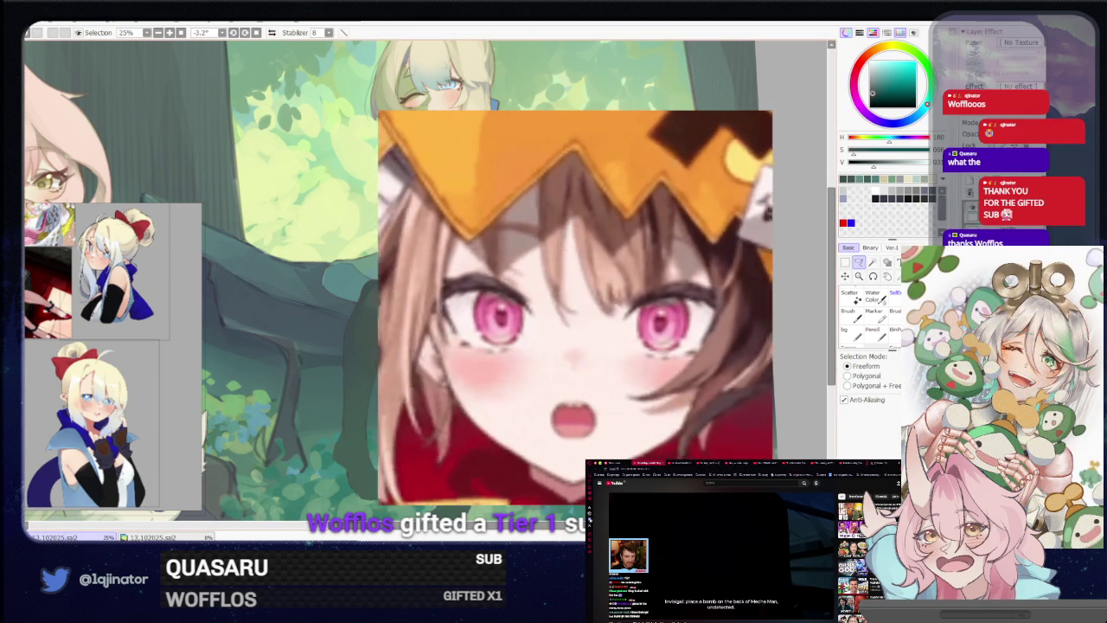
key(ctrl+plus)
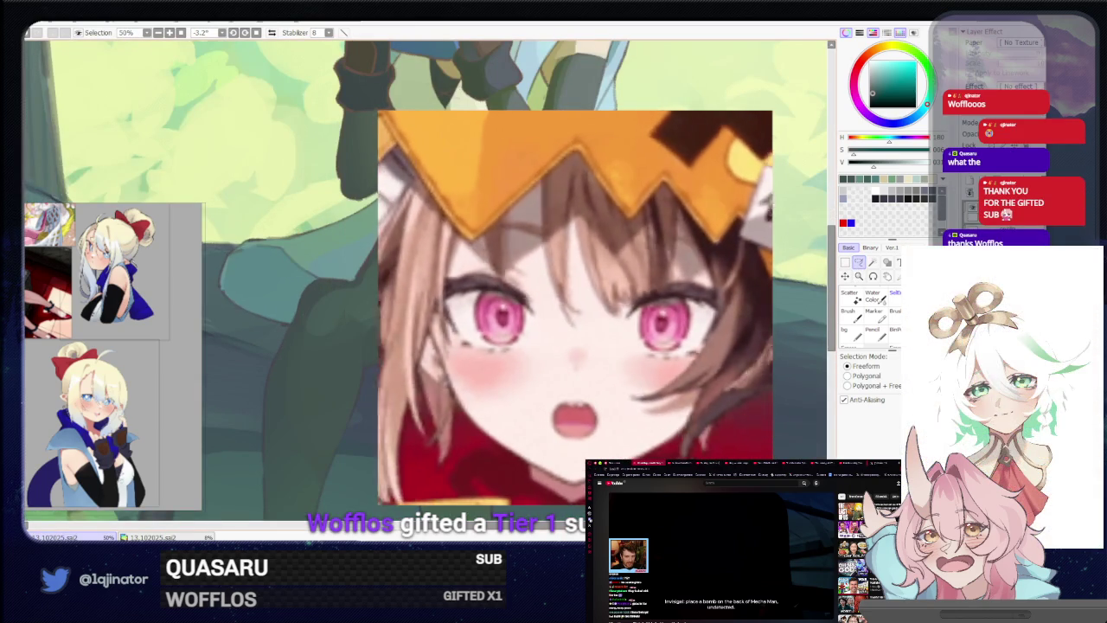
drag(374, 353, 409, 396)
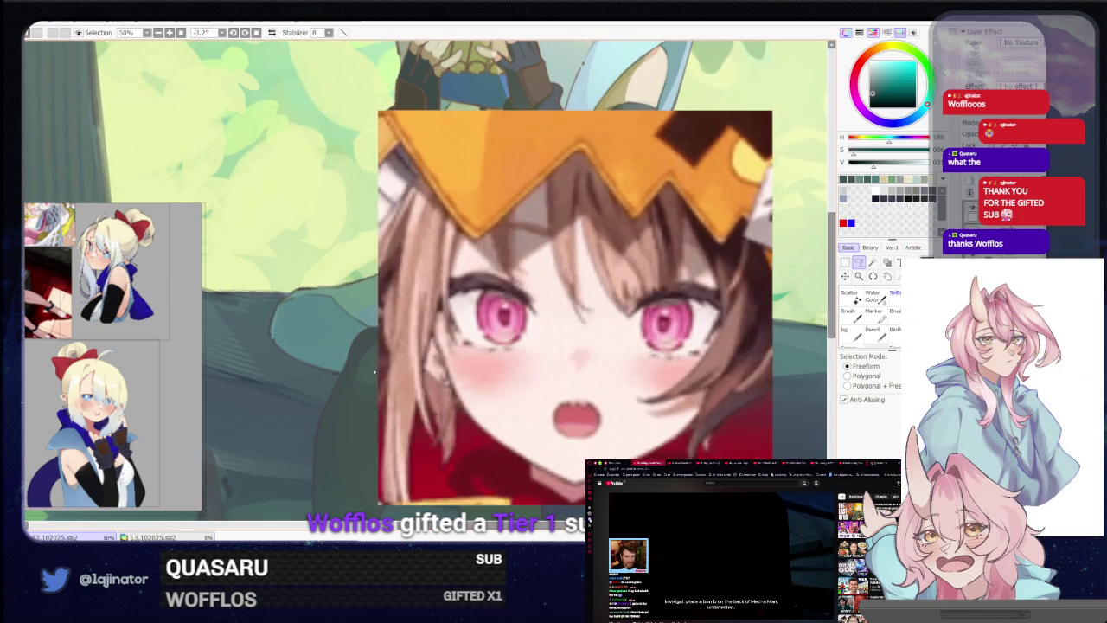
key(ctrl+minus)
key(ctrl+minus)
key(ctrl+minus)
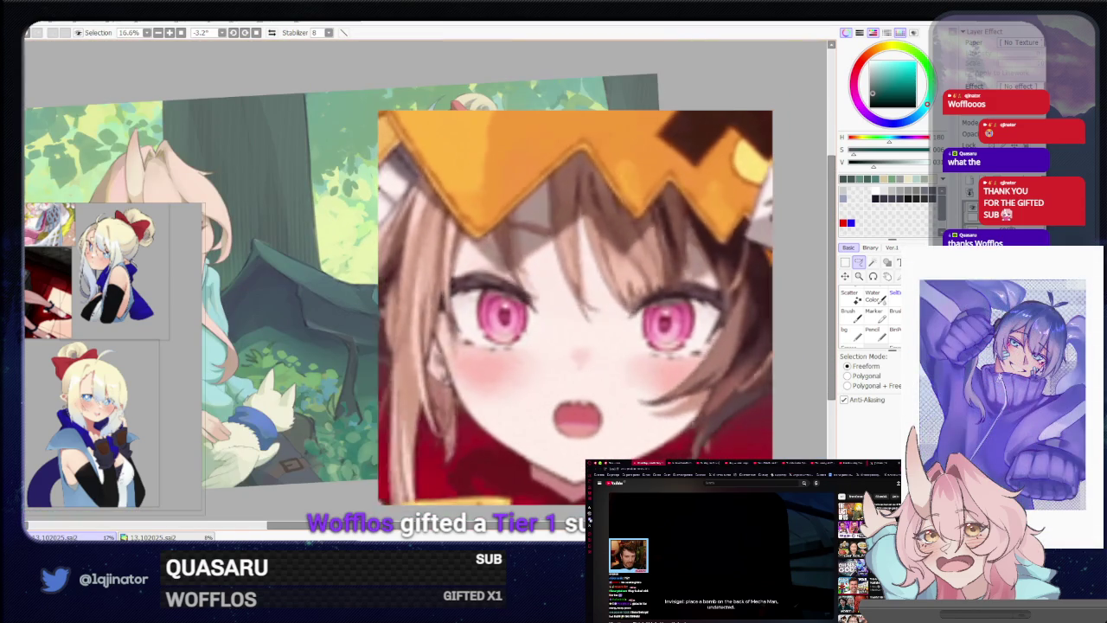
key(ctrl+plus)
key(ctrl+plus)
key(ctrl+plus)
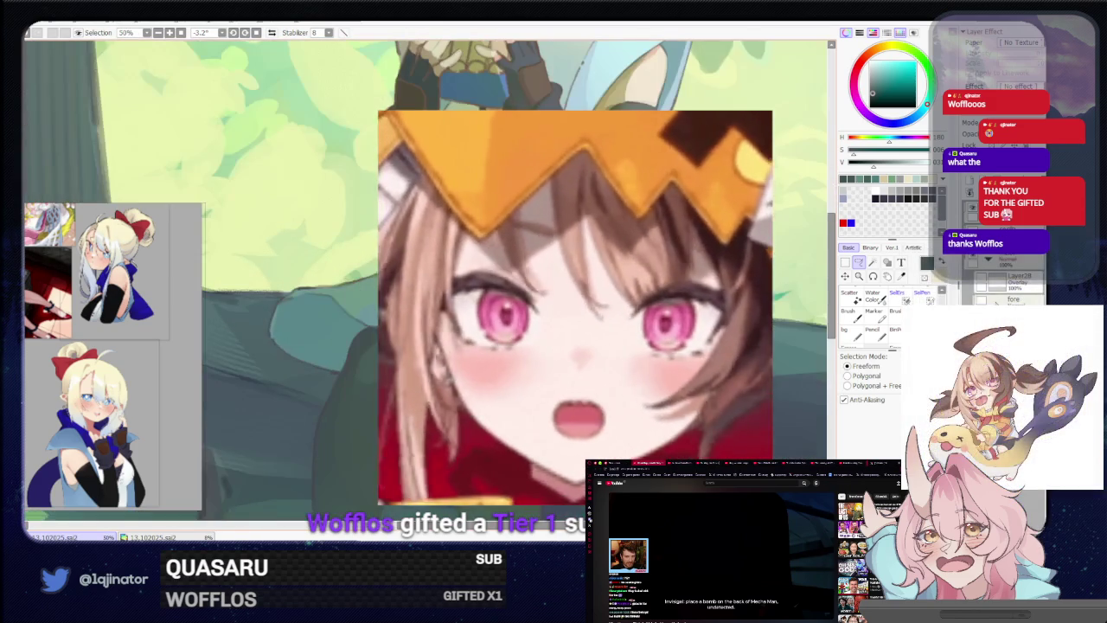
key(ctrl+minus)
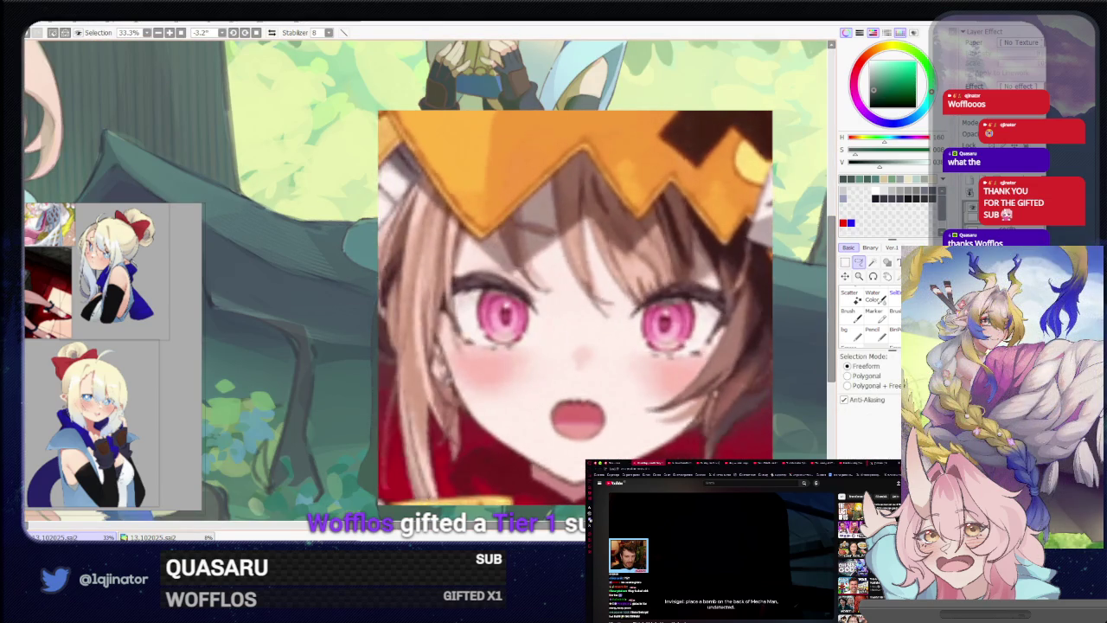
key(b)
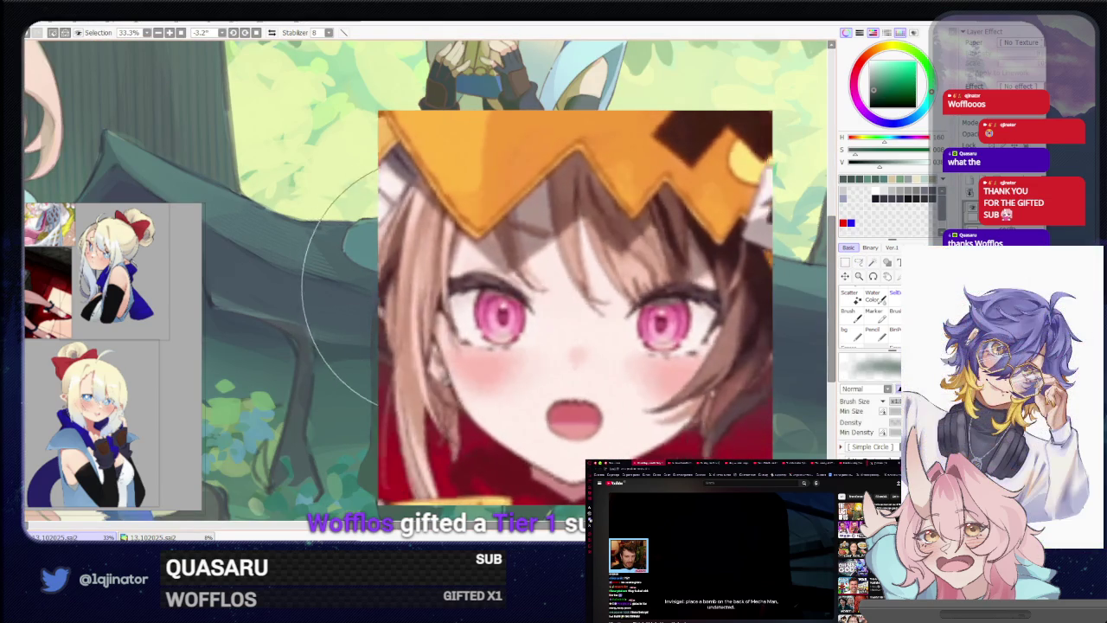
scroll(378, 285, down, 2)
key(m)
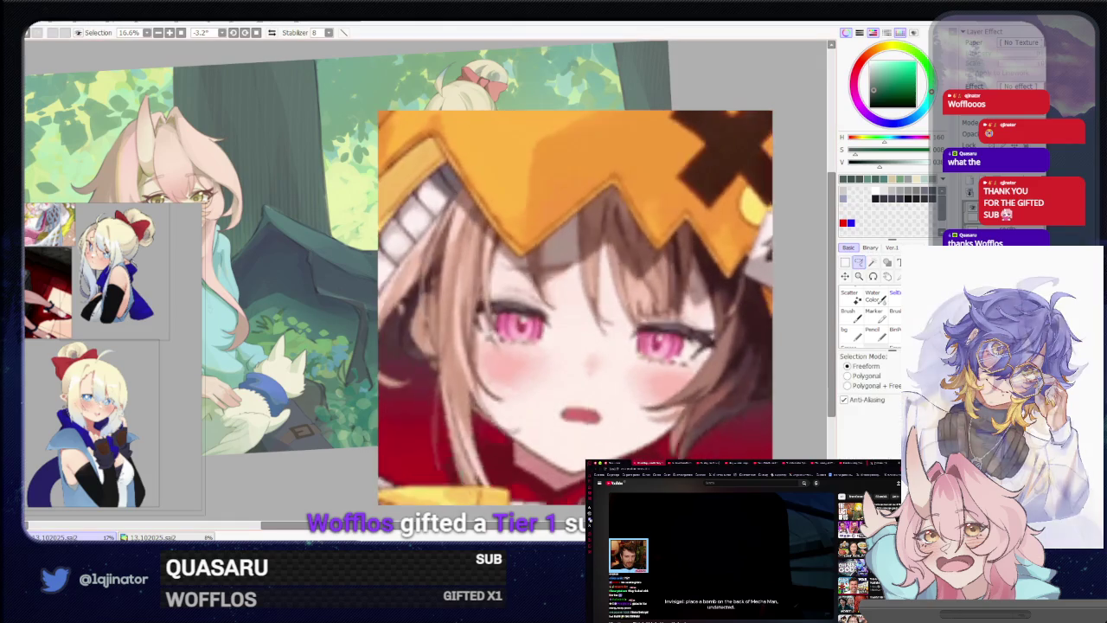
scroll(378, 286, up, 2)
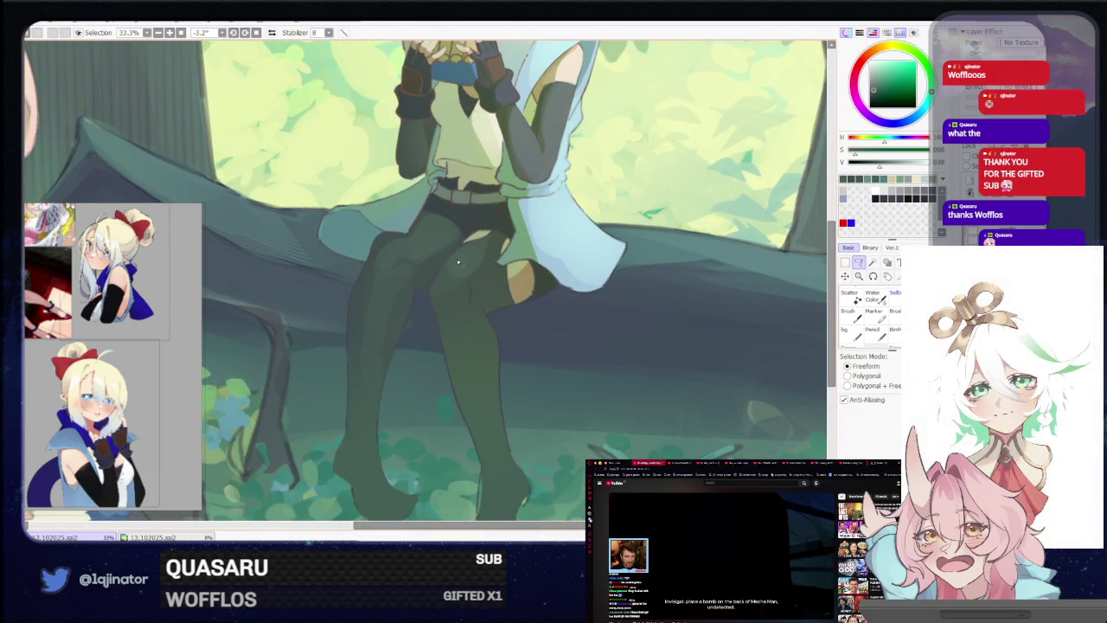
Close a selection along the far leg for shading
drag(470, 290, 480, 304)
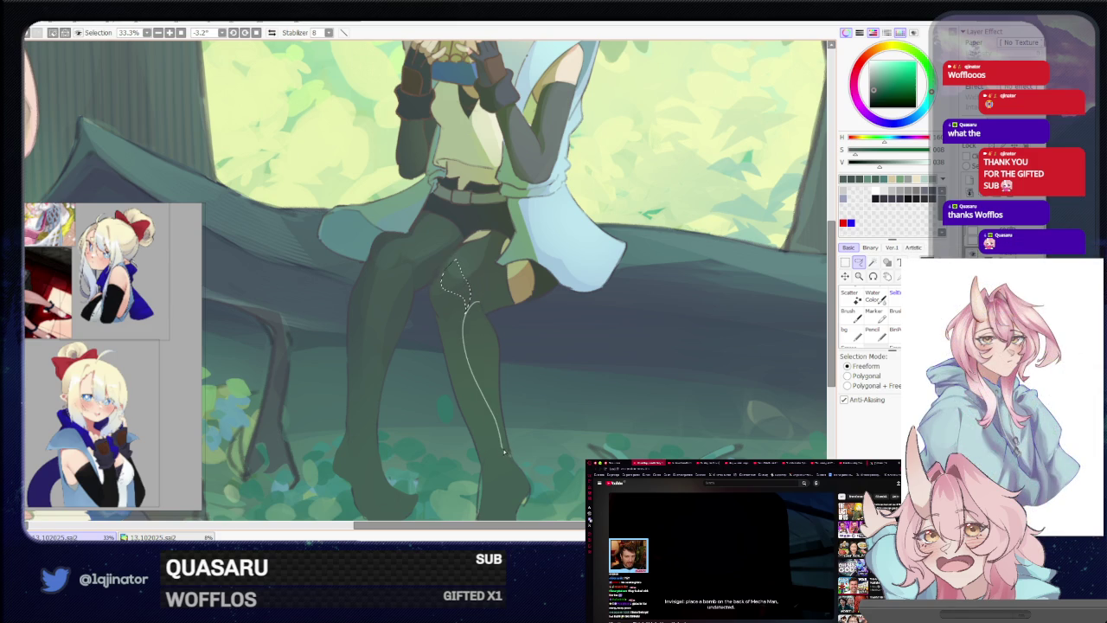
key(b)
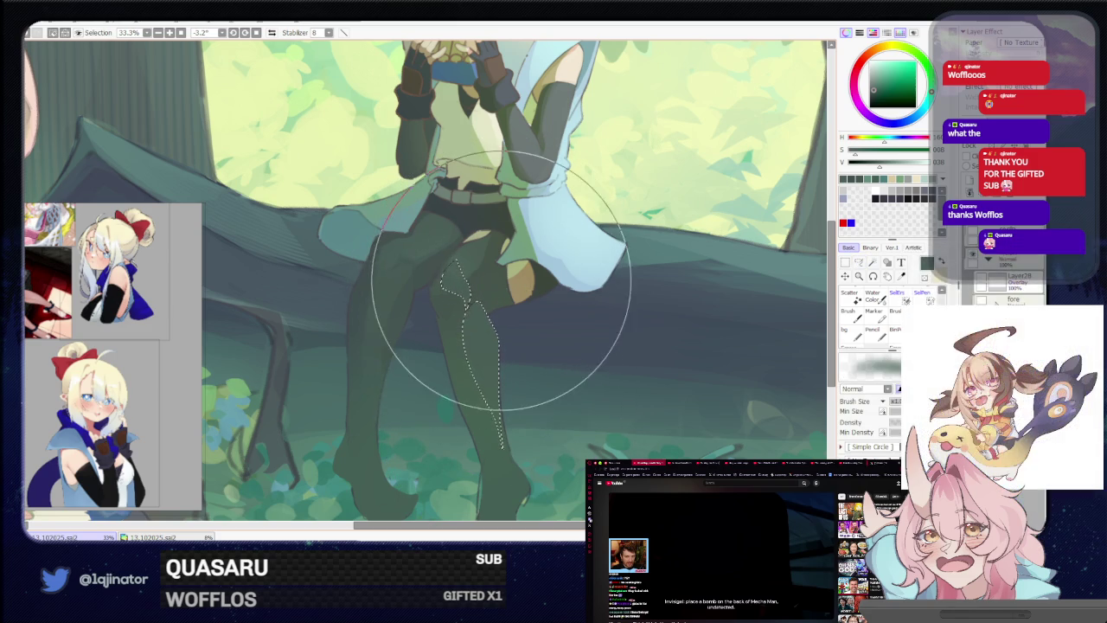
scroll(493, 353, down, 2)
scroll(494, 353, down, 2)
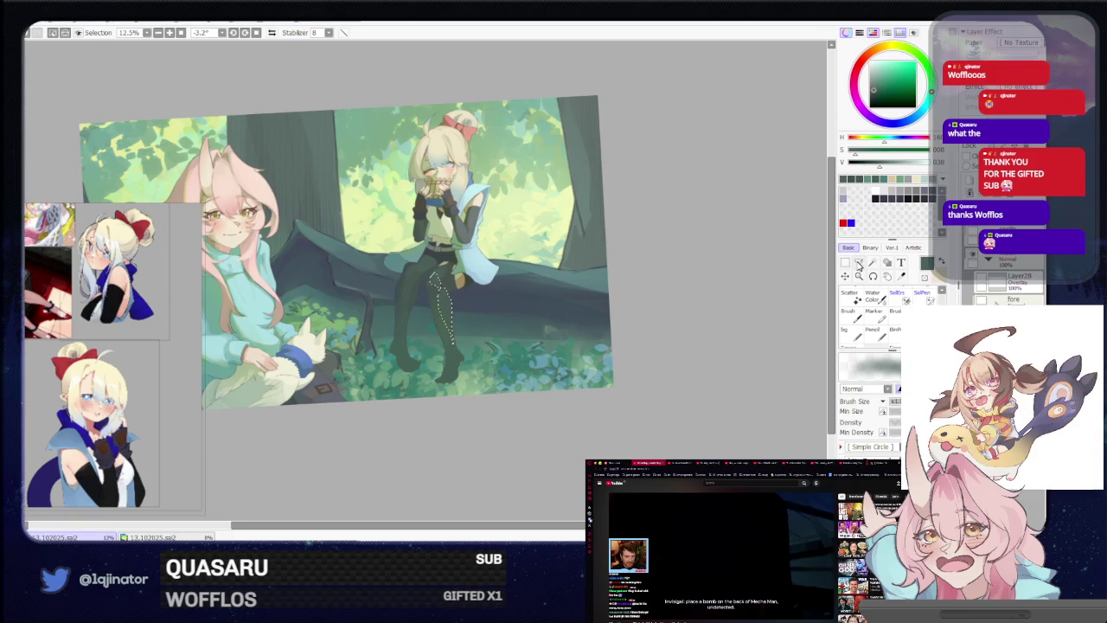
click(859, 265)
scroll(406, 315, up, 2)
scroll(398, 325, up, 2)
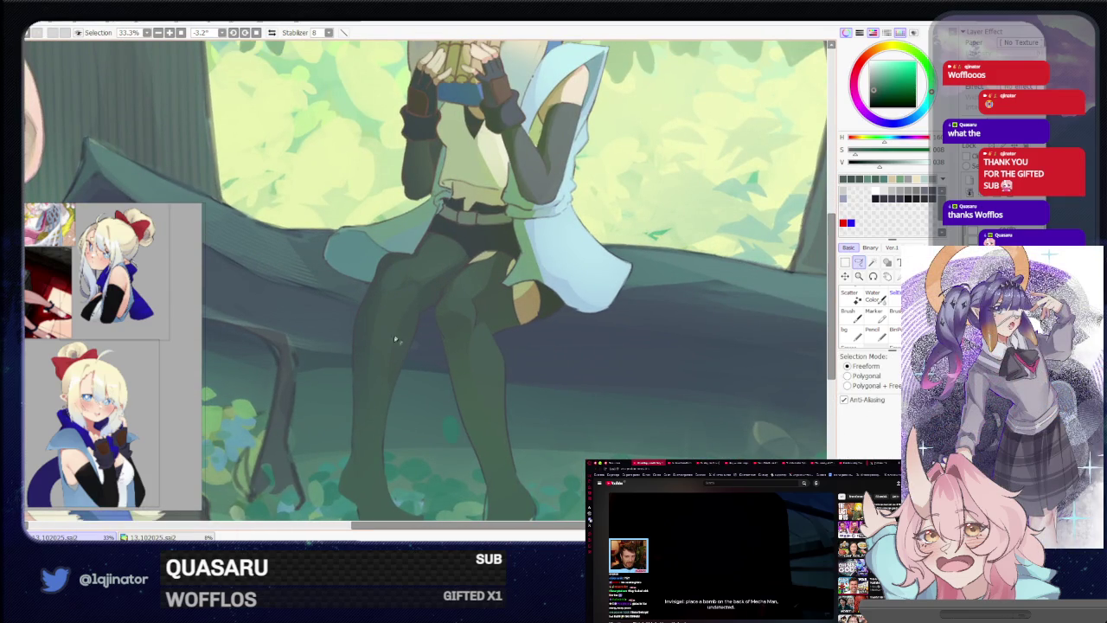
key(b)
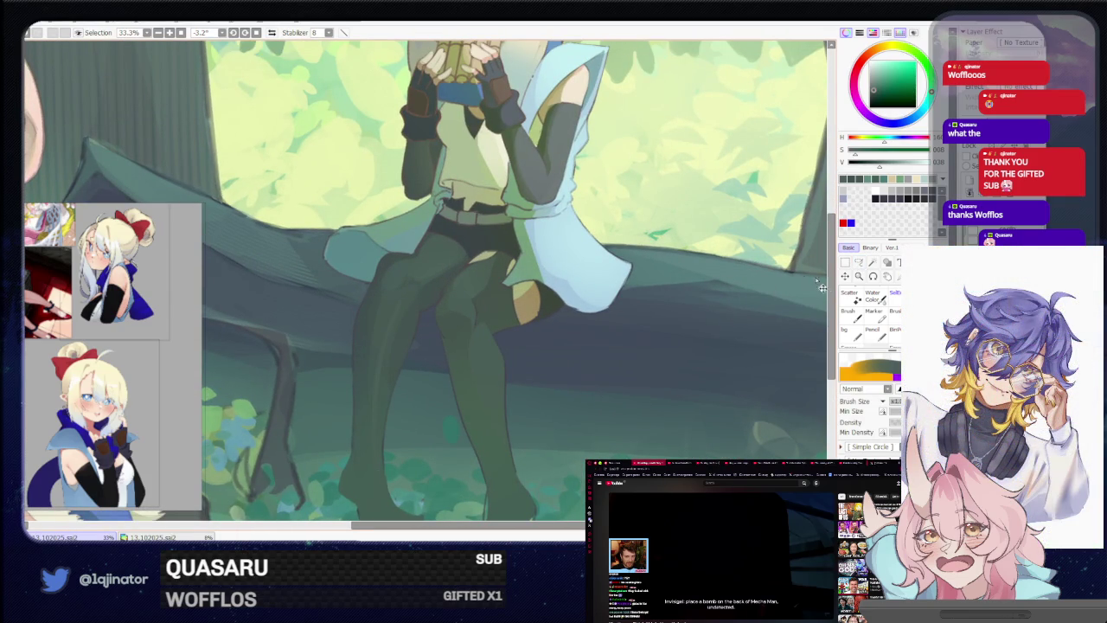
Lasso a narrow strip down the front of the near leg, then reframe the legs
key(l)
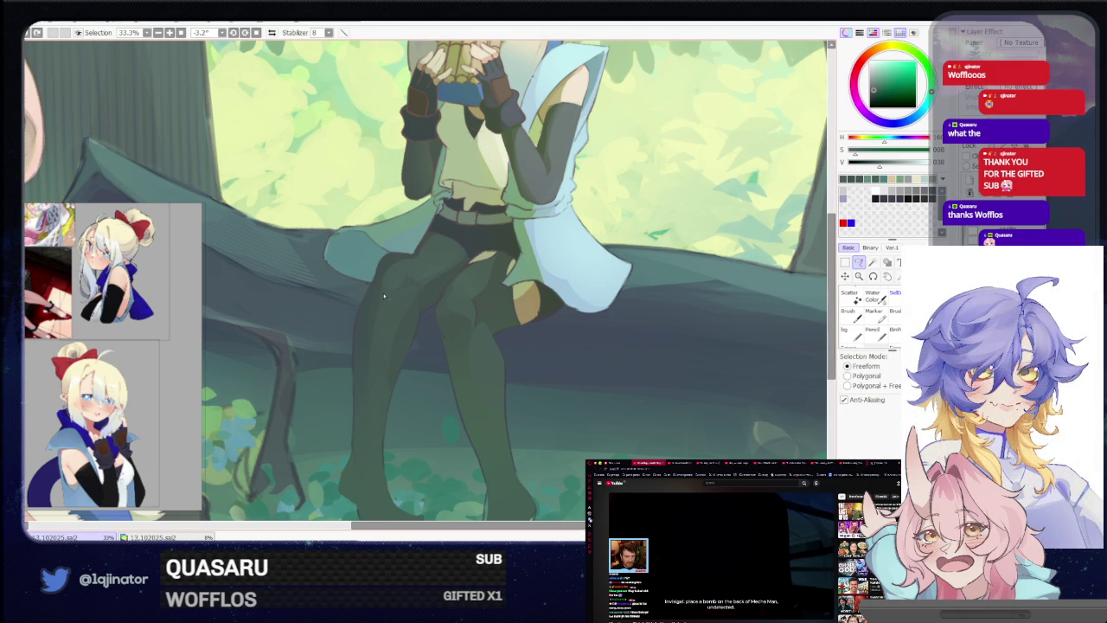
drag(377, 287, 367, 421)
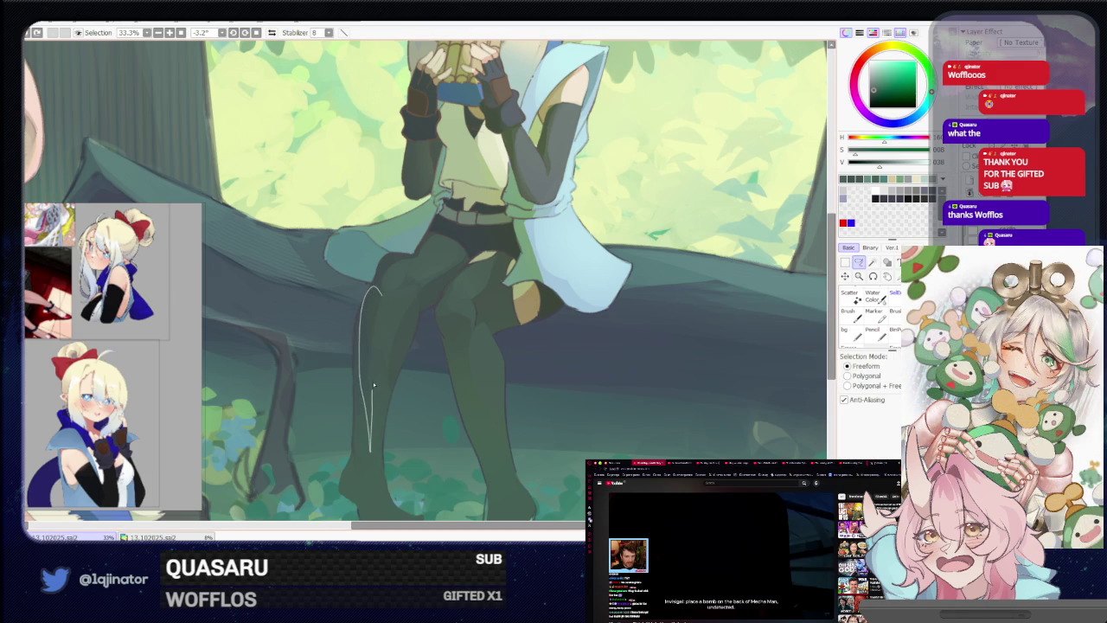
drag(386, 295, 372, 393)
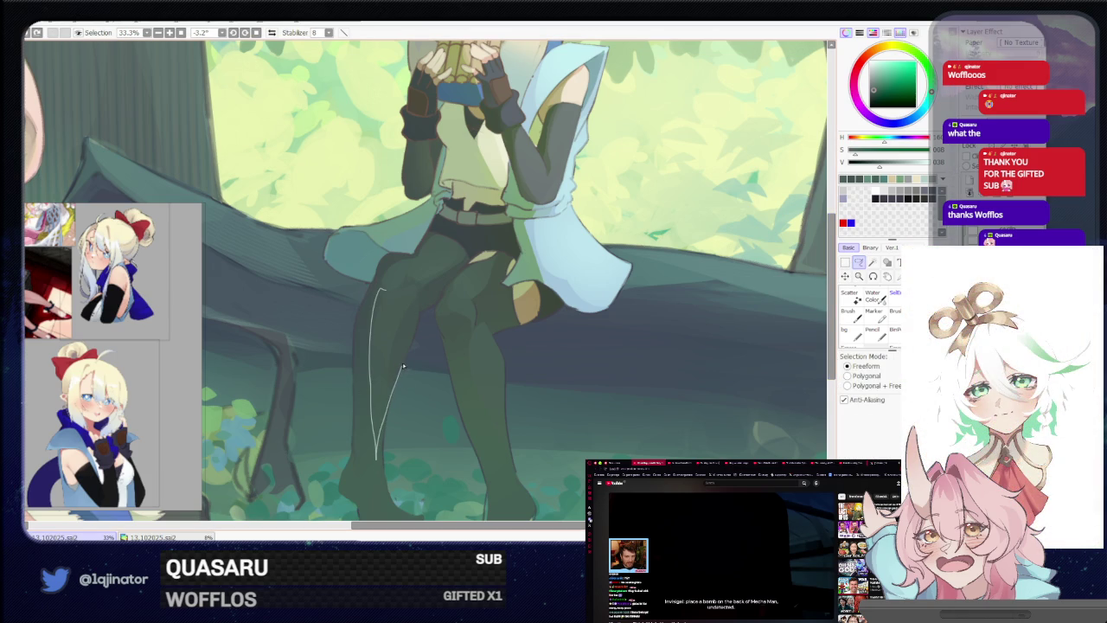
drag(402, 371, 417, 290)
key(b)
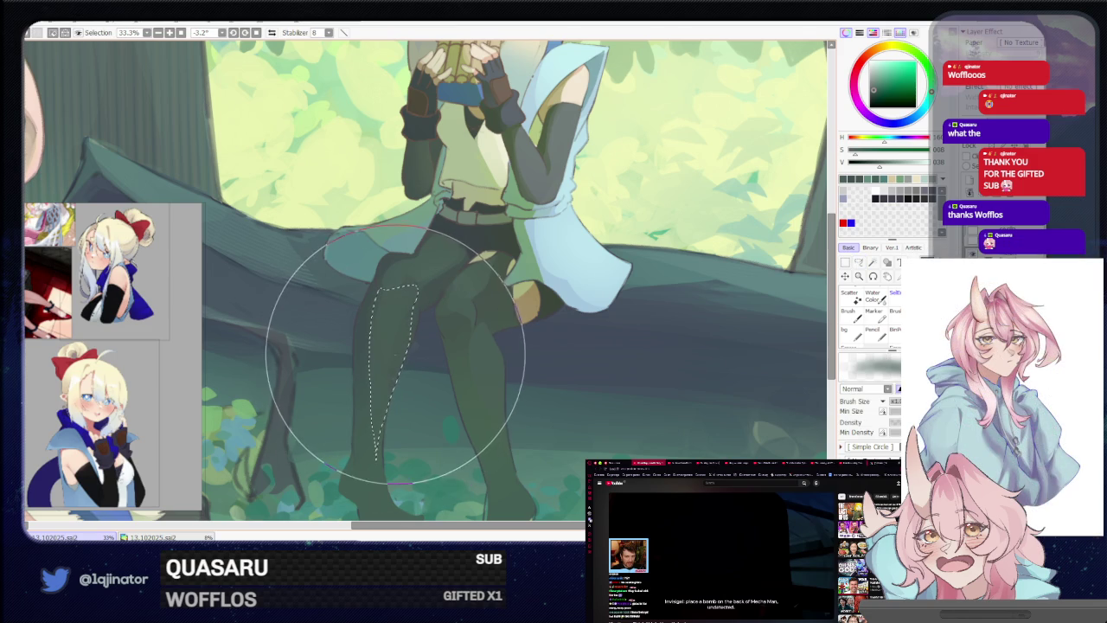
key(ctrl+minus)
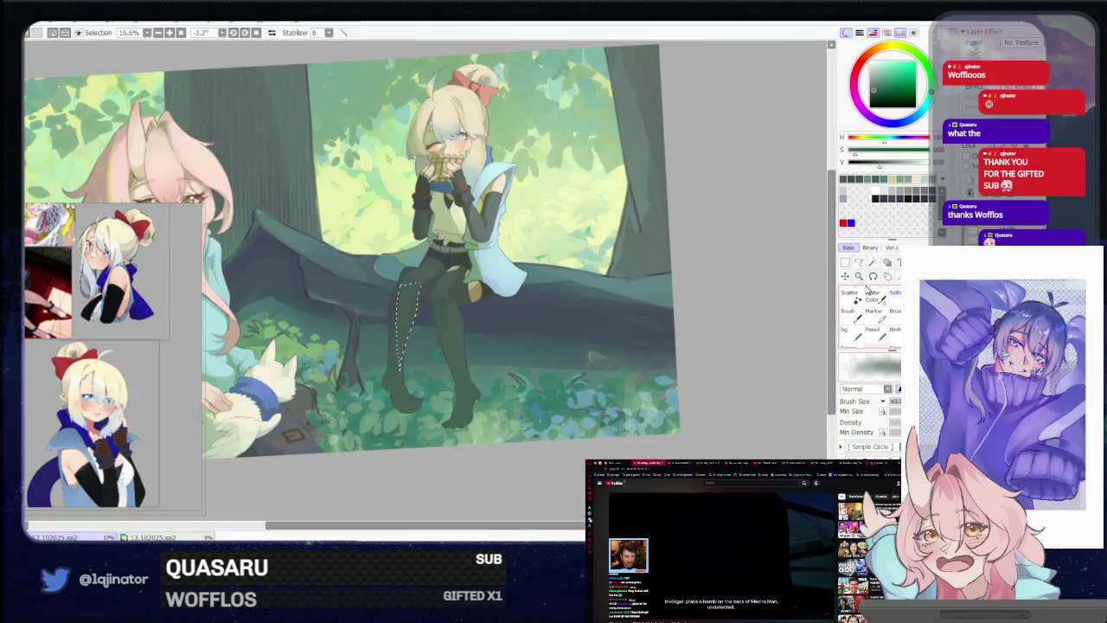
click(858, 262)
key(ctrl+plus)
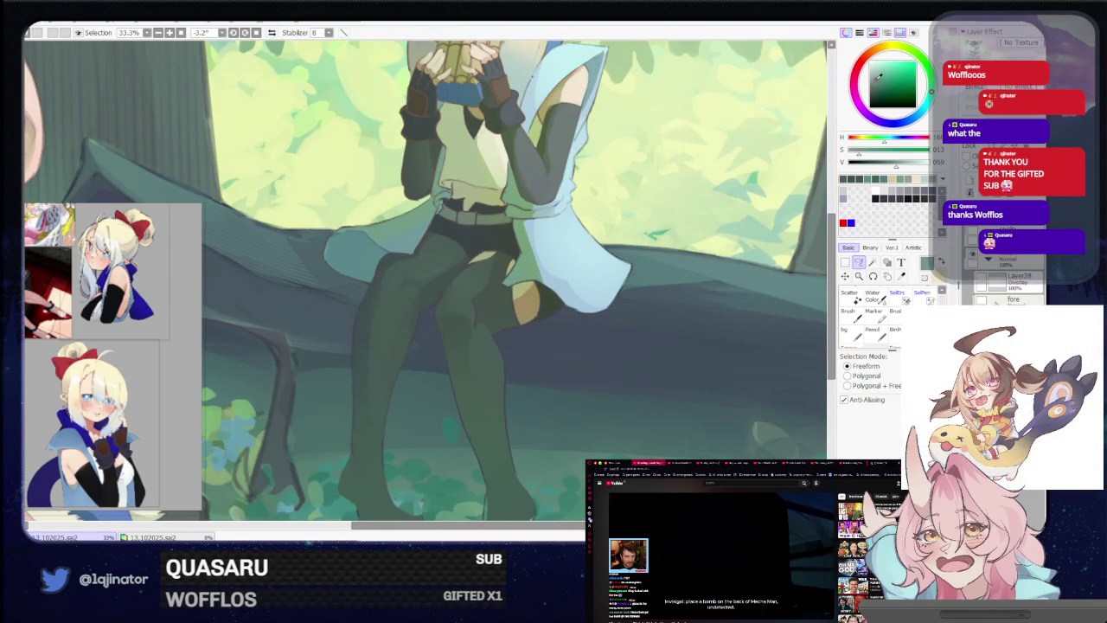
drag(468, 519, 464, 407)
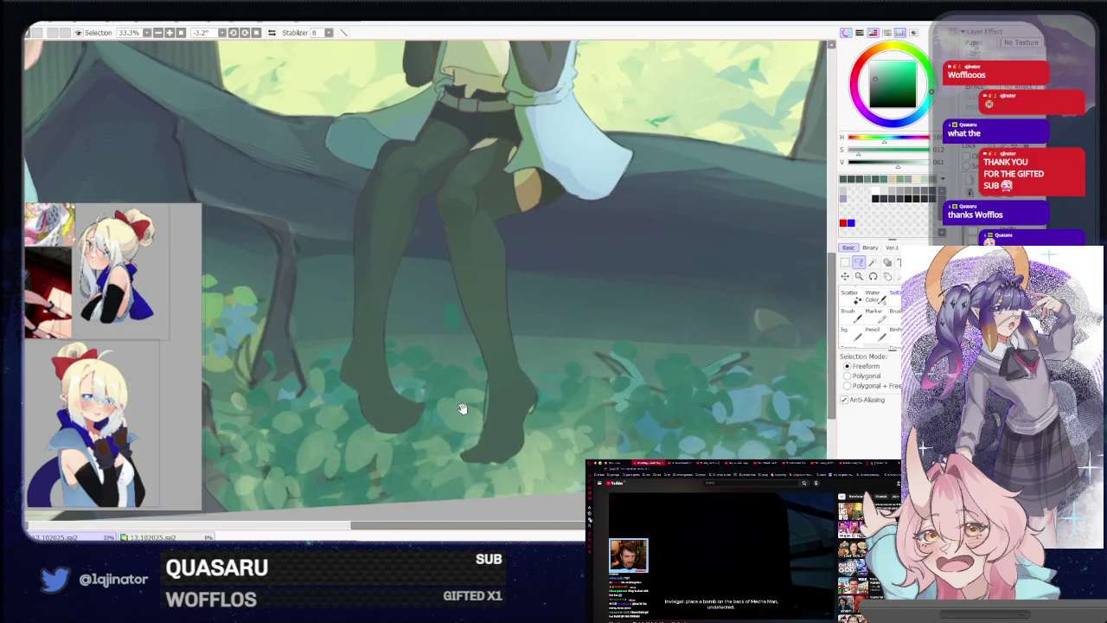
With the view mirrored, paint darker shading on the foot in the grass, then deselect
key(h)
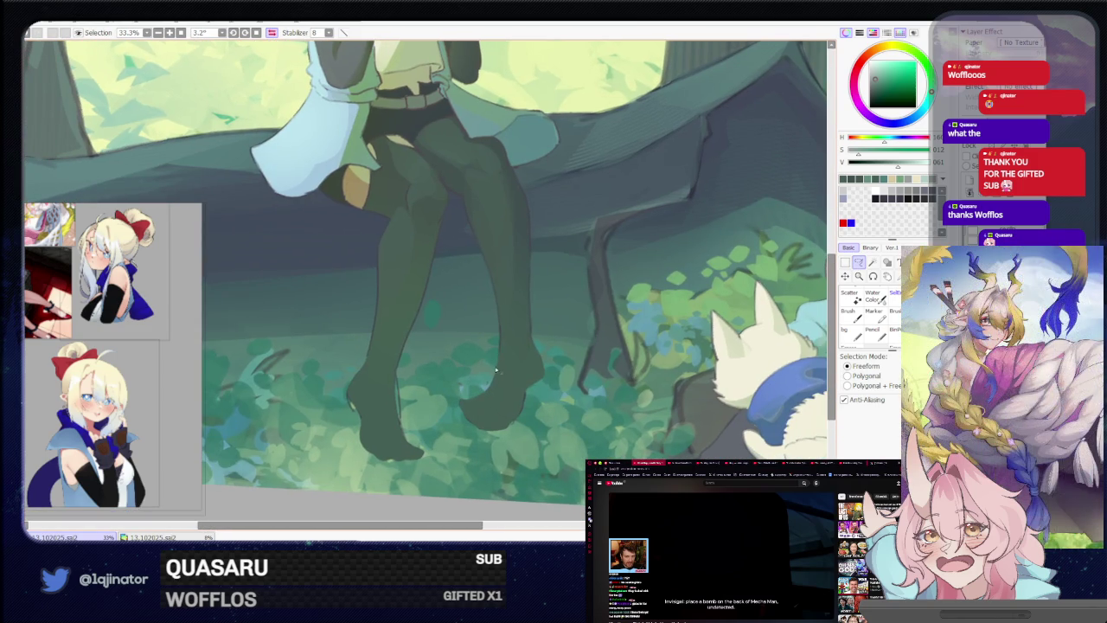
mouse_move(500, 354)
mouse_down()
mouse_move(491, 391)
mouse_move(527, 393)
mouse_up()
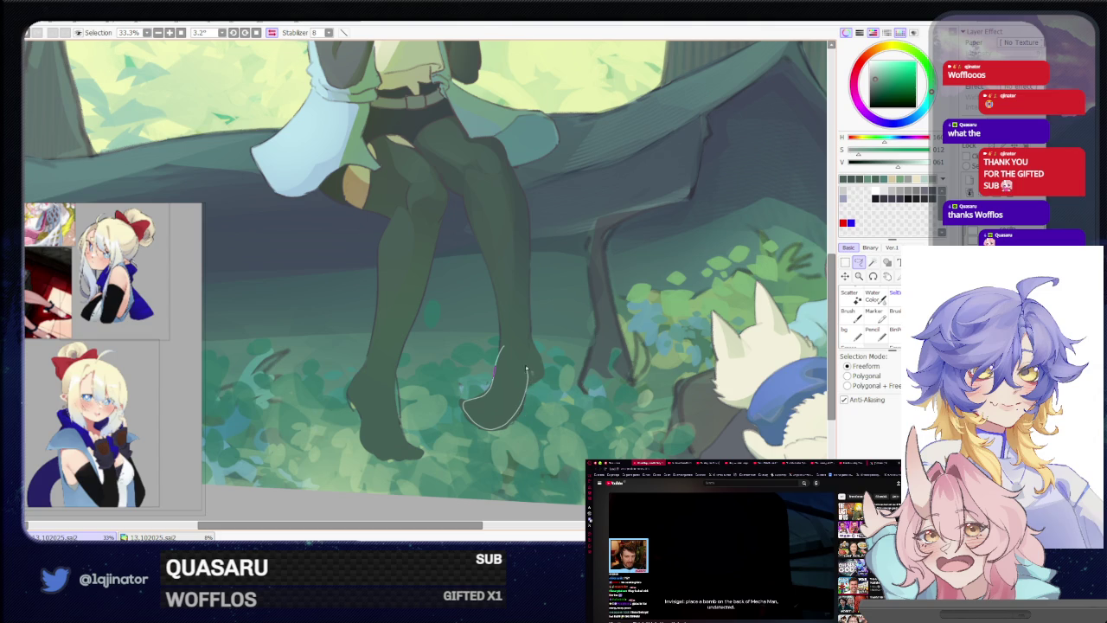
key(b)
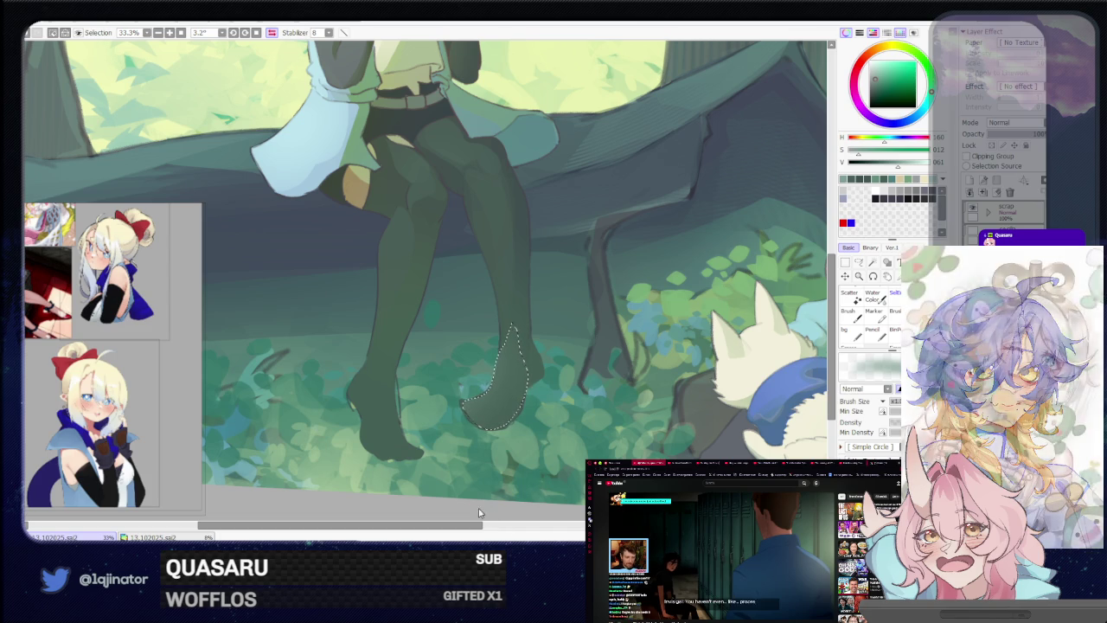
key(l)
key(ctrl+d)
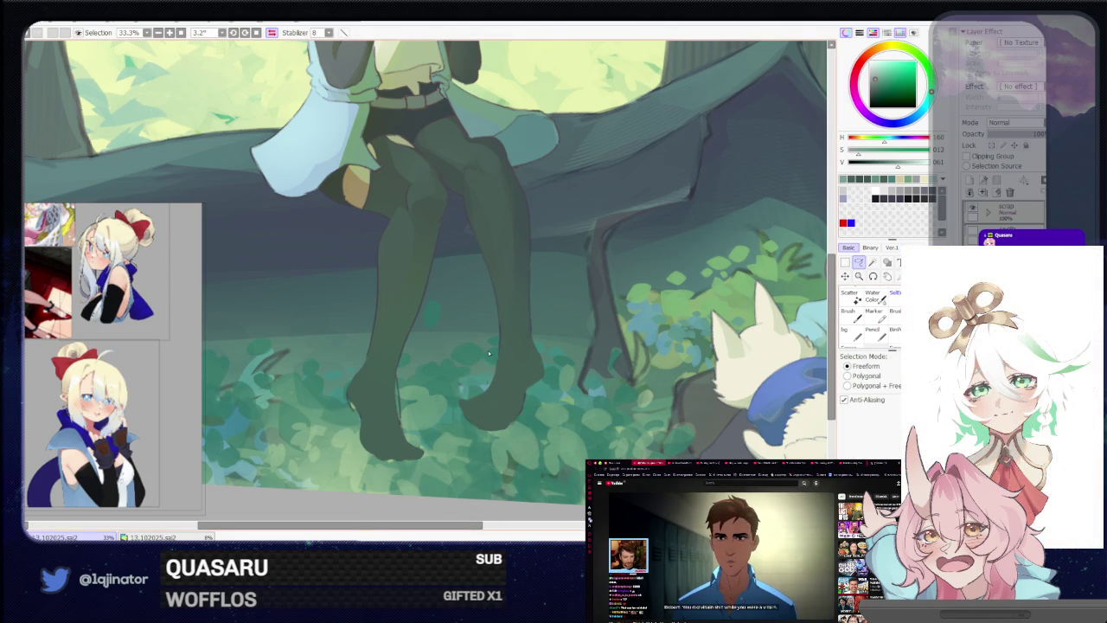
Unmirror the view and paint a darker shadow in a lassoed area below the belt
key(h)
mouse_move(487, 350)
mouse_down()
mouse_move(487, 441)
mouse_move(506, 412)
mouse_up()
drag(505, 363, 491, 452)
scroll(491, 452, down, 3)
scroll(648, 314, up, 2)
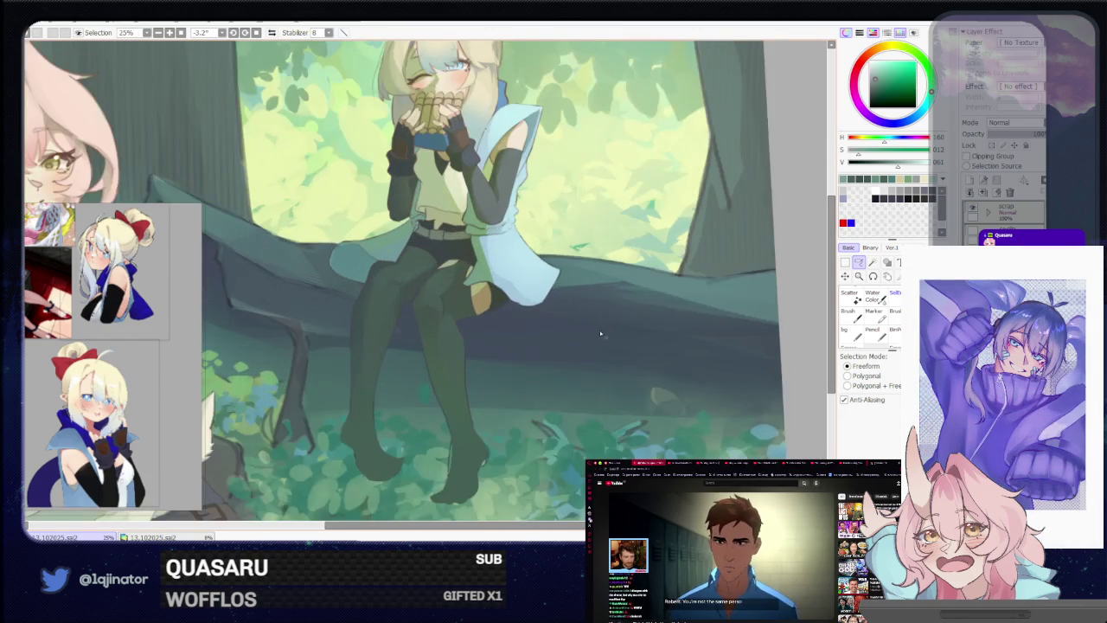
scroll(415, 361, up, 2)
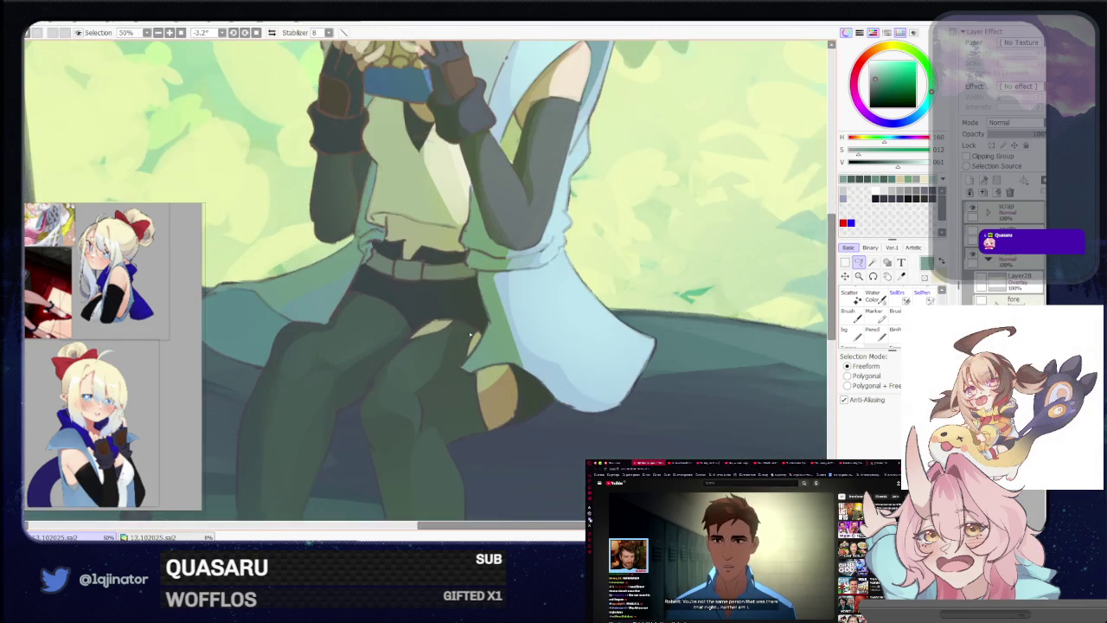
mouse_move(390, 370)
mouse_down()
mouse_move(412, 393)
mouse_move(449, 403)
mouse_move(467, 327)
mouse_up()
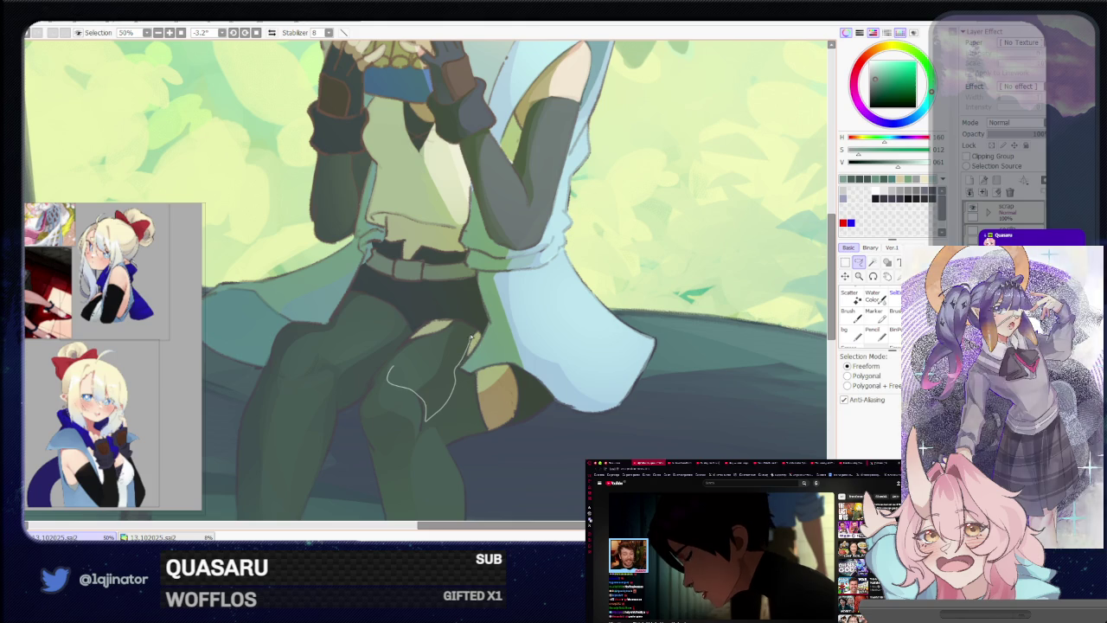
key(b)
drag(441, 373, 398, 366)
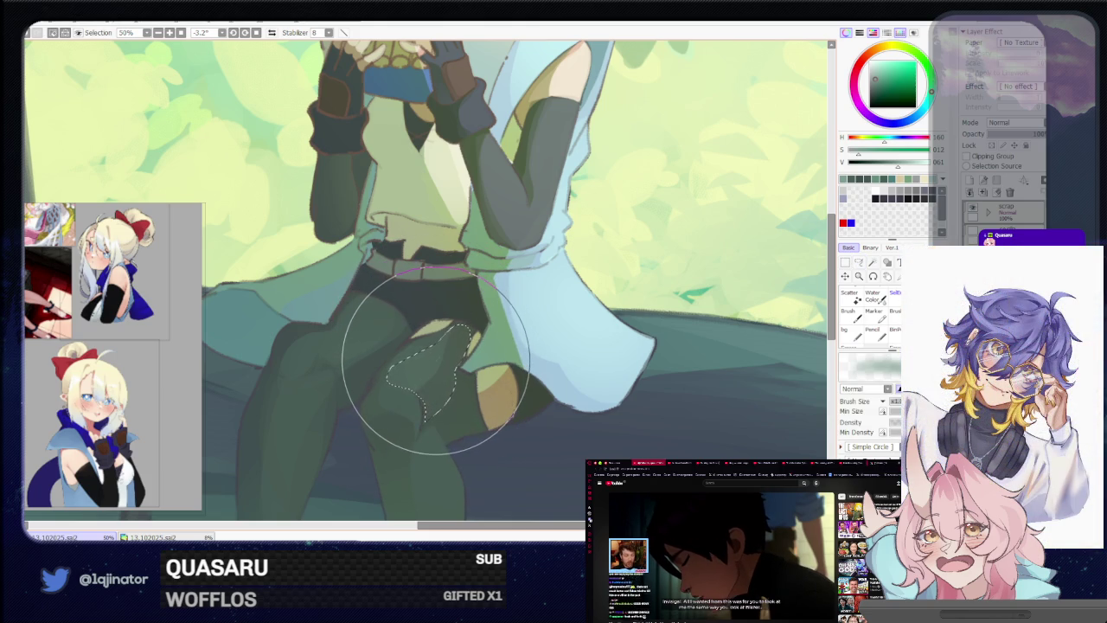
scroll(796, 259, down, 1)
scroll(796, 260, down, 3)
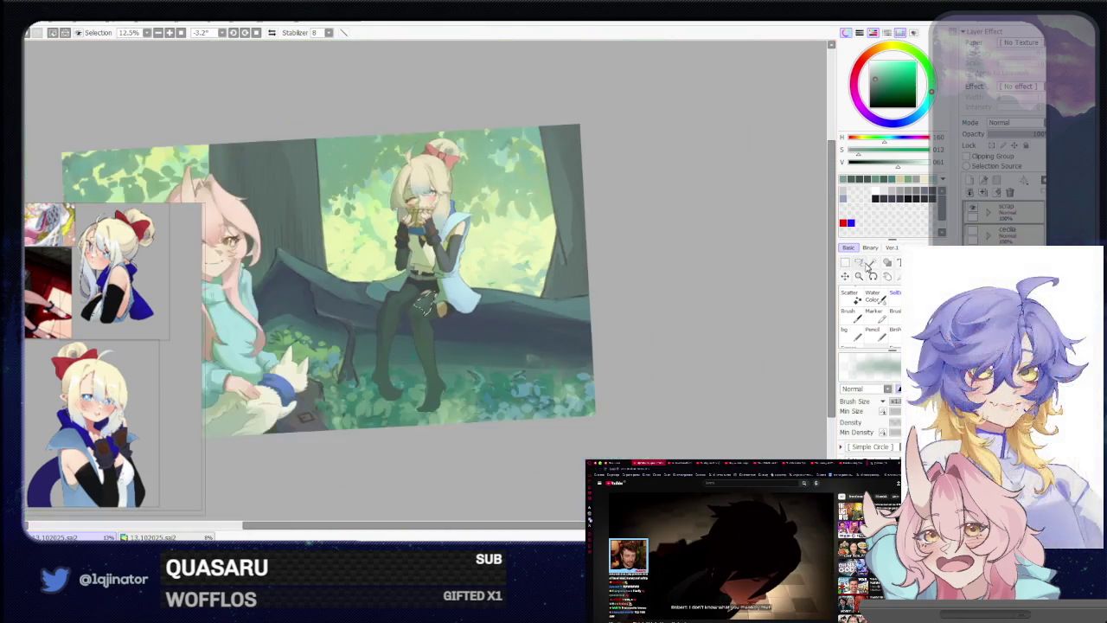
key(l)
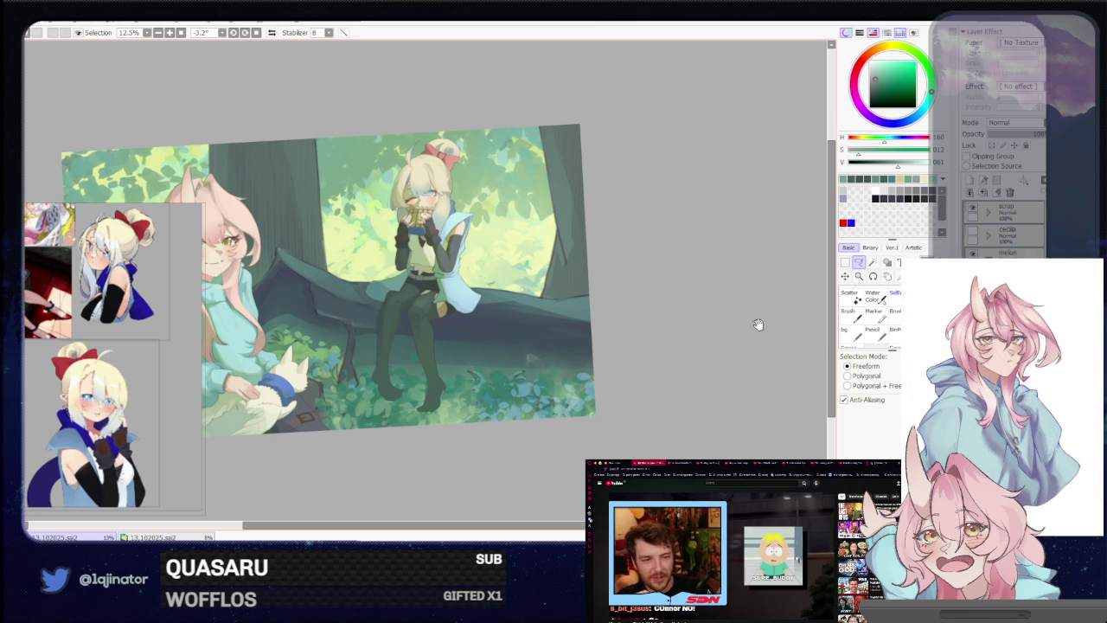
scroll(646, 343, up, 2)
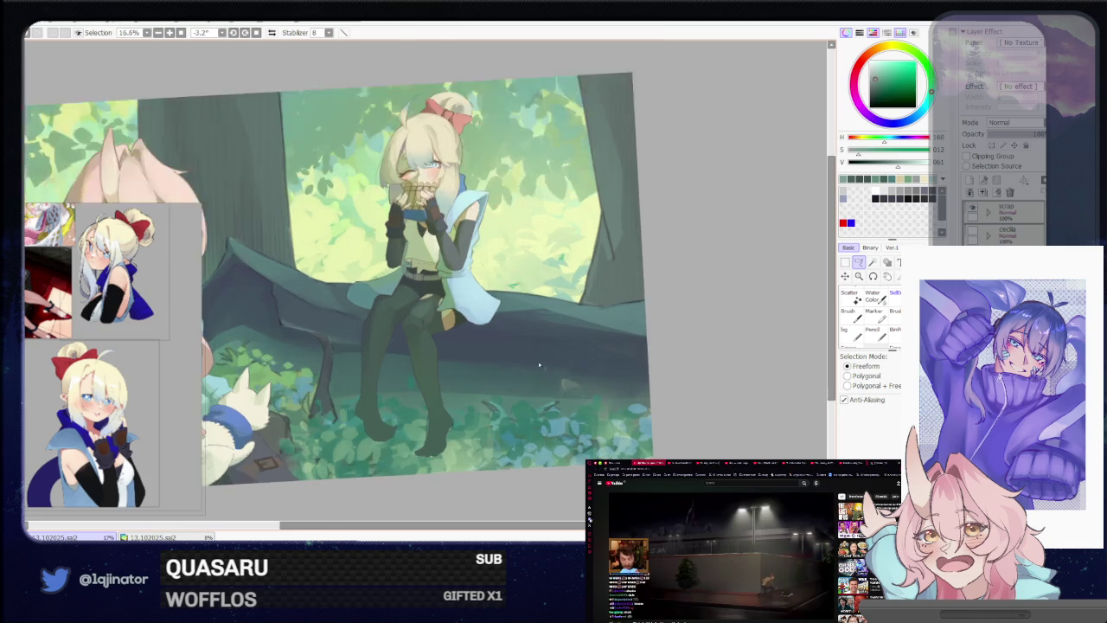
Lasso another shadow shape on the thigh and paint inside it
scroll(539, 360, up, 2)
scroll(502, 381, up, 2)
key(b)
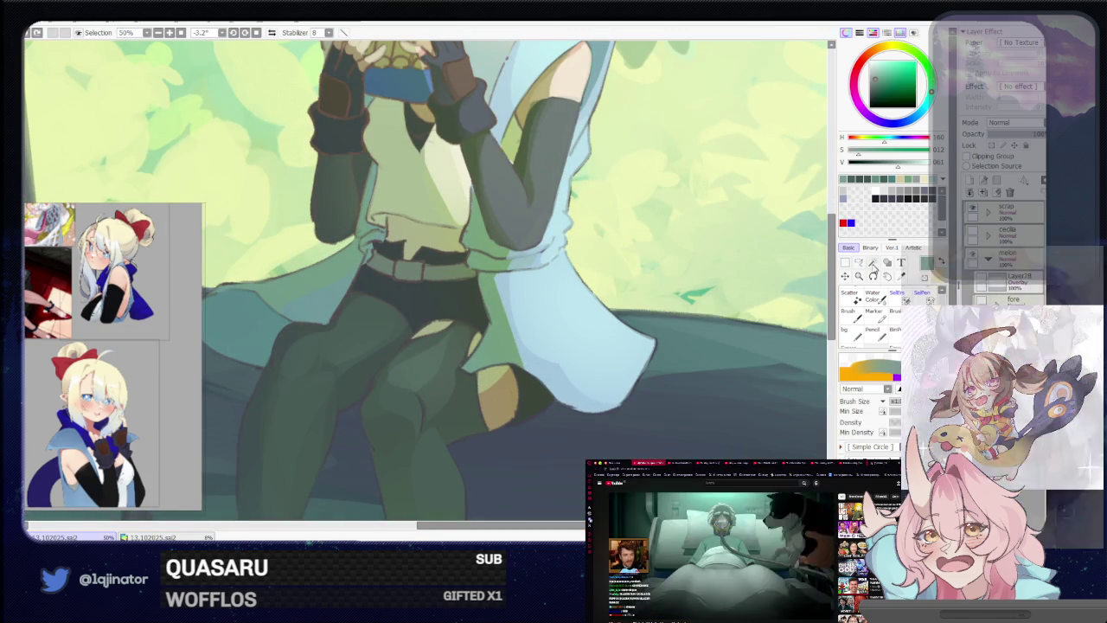
key(a)
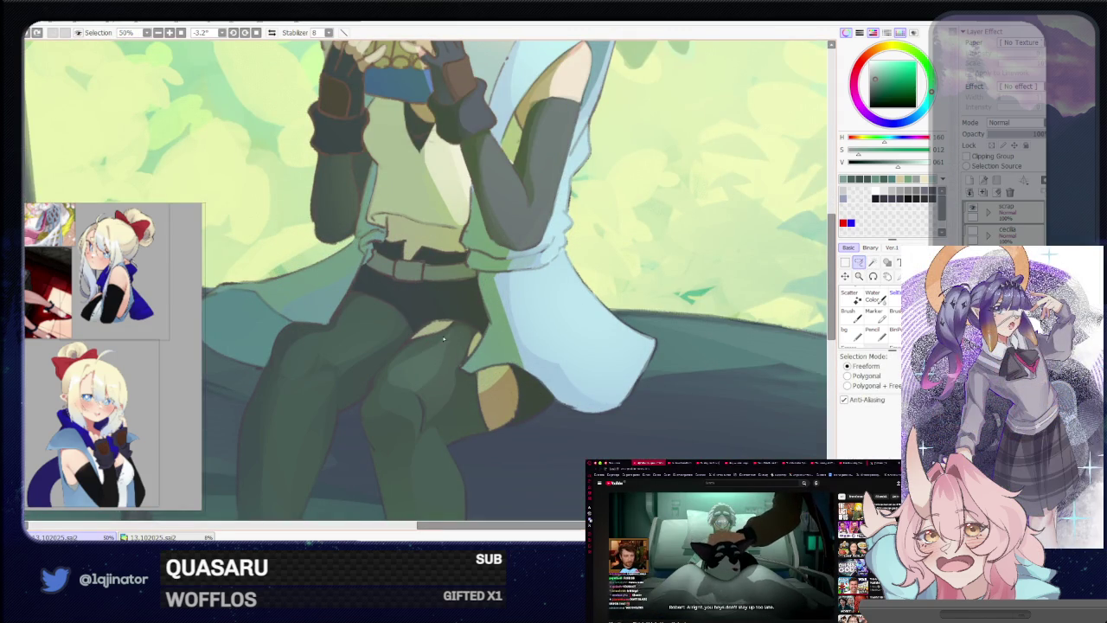
mouse_move(452, 333)
mouse_down()
mouse_move(413, 360)
mouse_move(416, 395)
mouse_up()
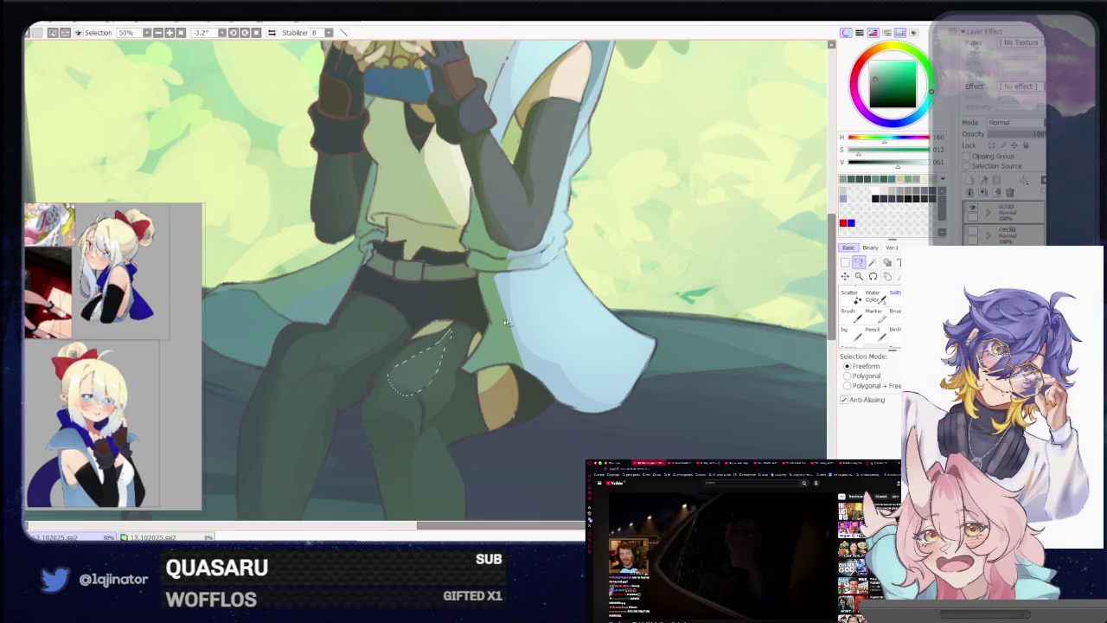
key(b)
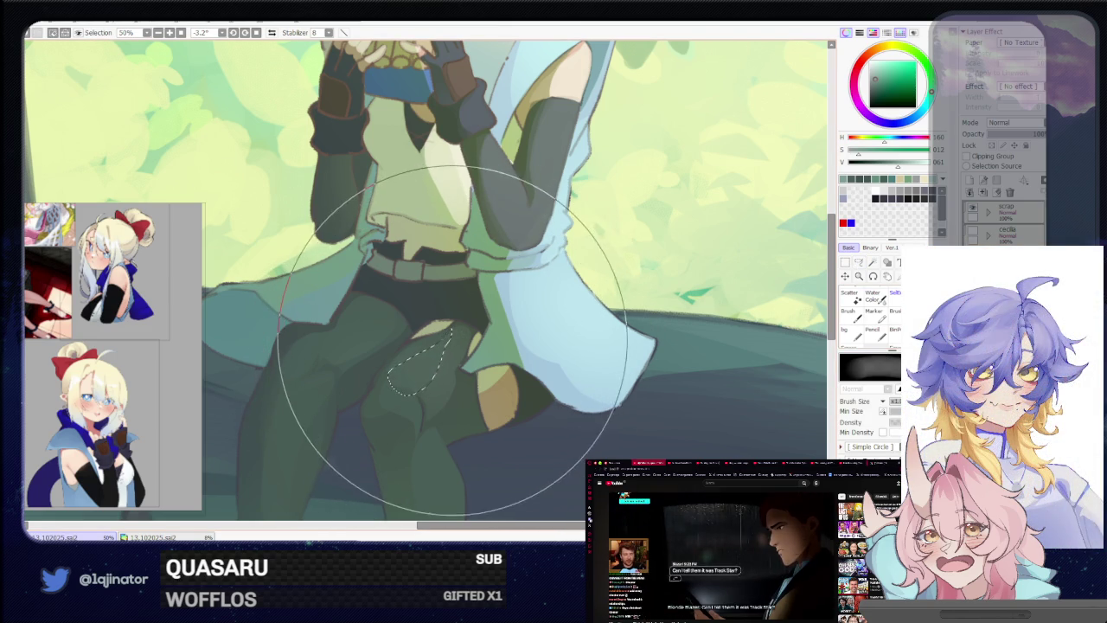
scroll(532, 309, down, 3)
click(859, 262)
scroll(461, 316, up, 2)
Mirror and tilt the view, extending the outline under the belt across the hip
drag(388, 368, 408, 378)
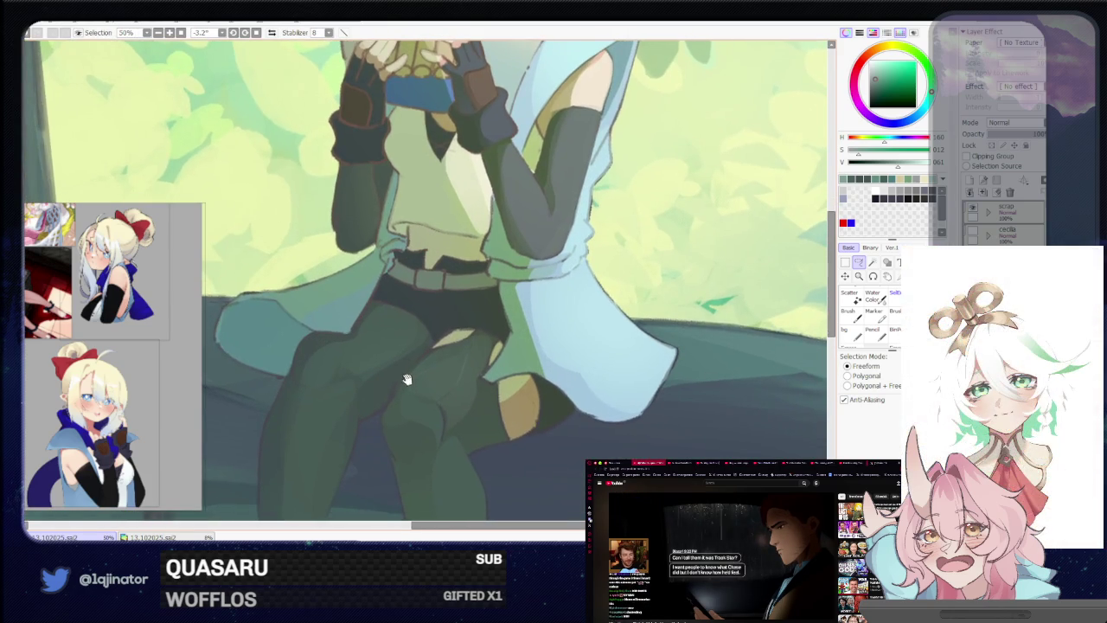
key(h)
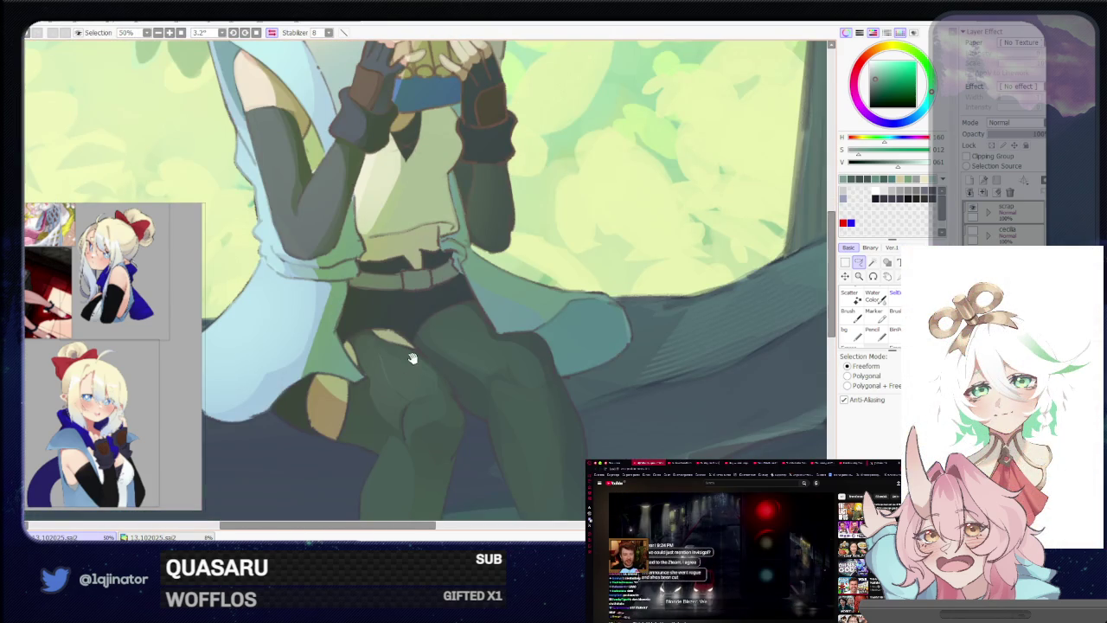
key(Delete)
mouse_move(438, 342)
mouse_down()
mouse_move(466, 335)
mouse_move(389, 357)
mouse_up()
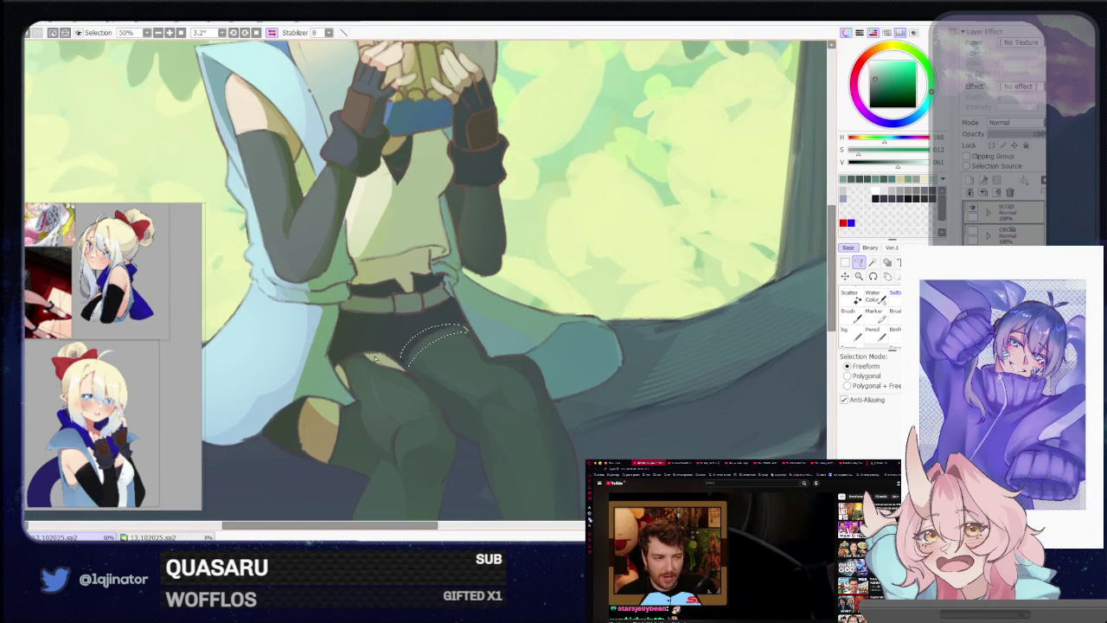
scroll(344, 373, down, 1)
scroll(363, 449, down, 2)
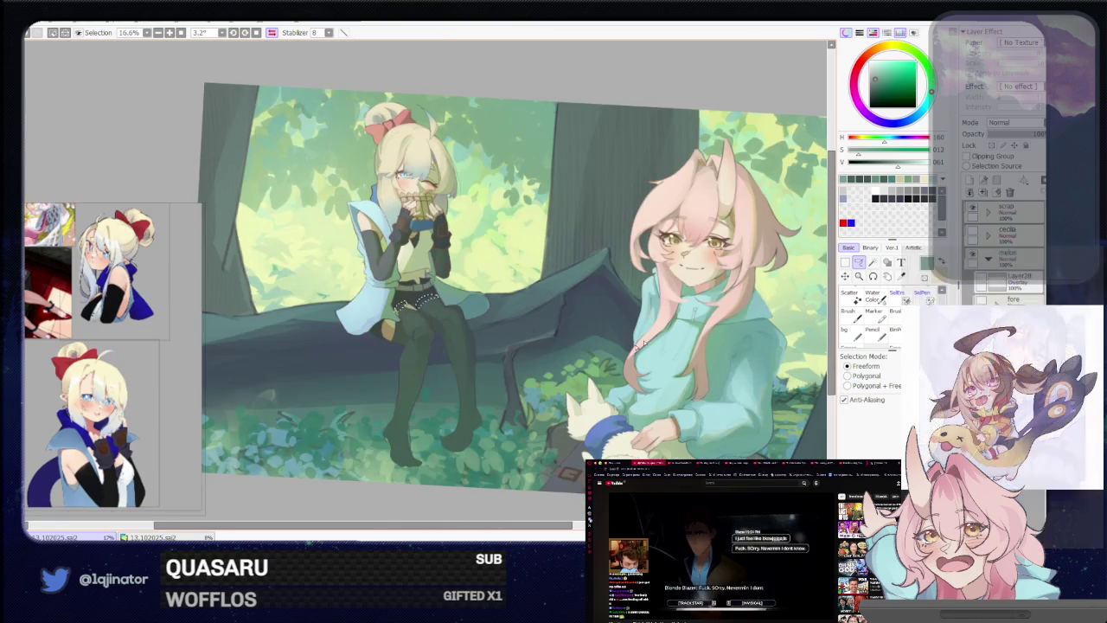
scroll(395, 344, up, 1)
scroll(396, 345, up, 1)
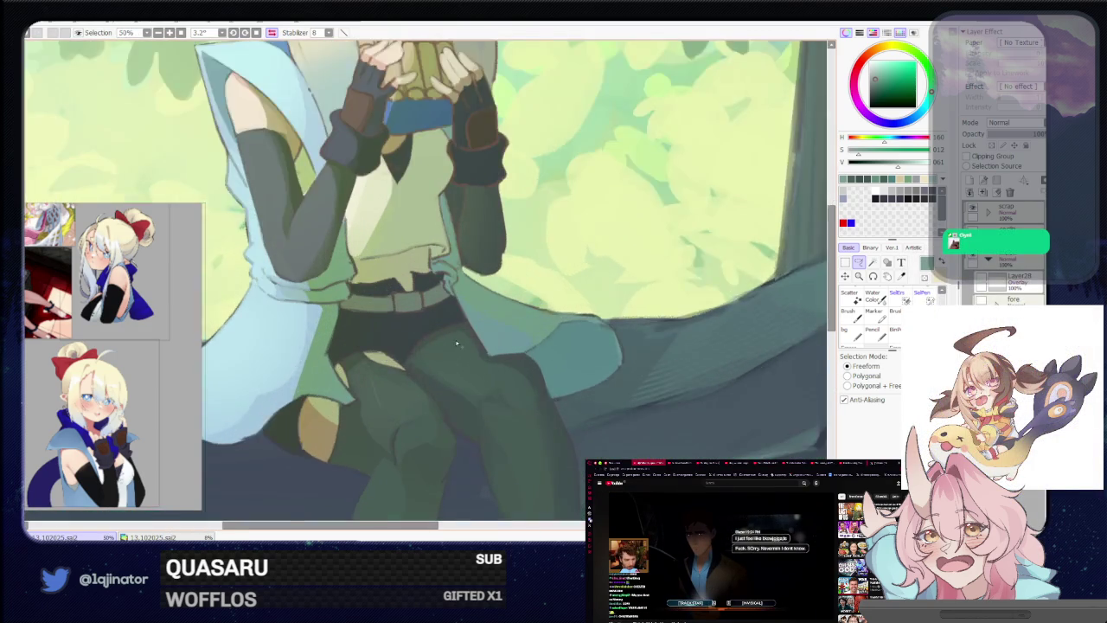
scroll(396, 345, up, 1)
scroll(395, 344, up, 1)
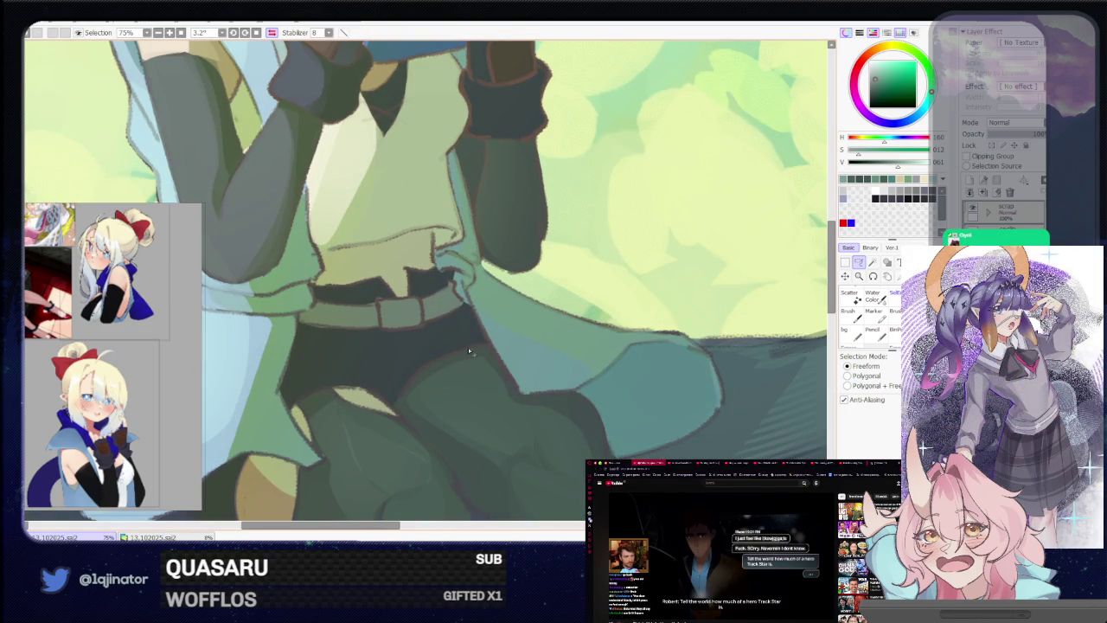
Close the thigh shadow selection, outline another area beside the hip, and mirror the view
drag(431, 385, 441, 350)
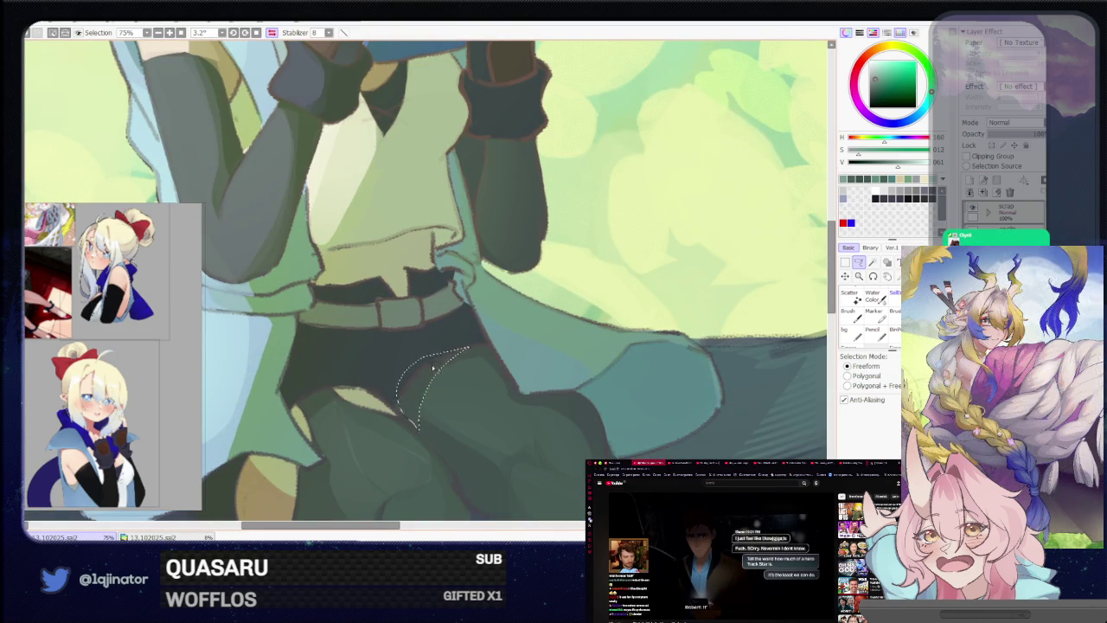
scroll(439, 374, down, 4)
scroll(399, 481, down, 2)
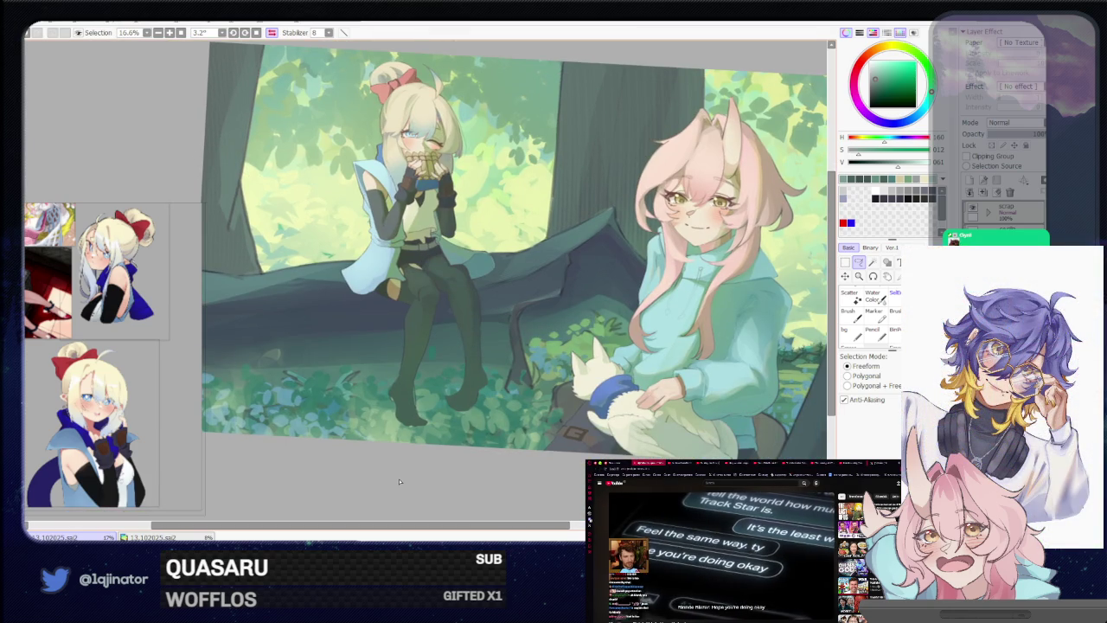
scroll(426, 279, up, 2)
scroll(426, 280, up, 2)
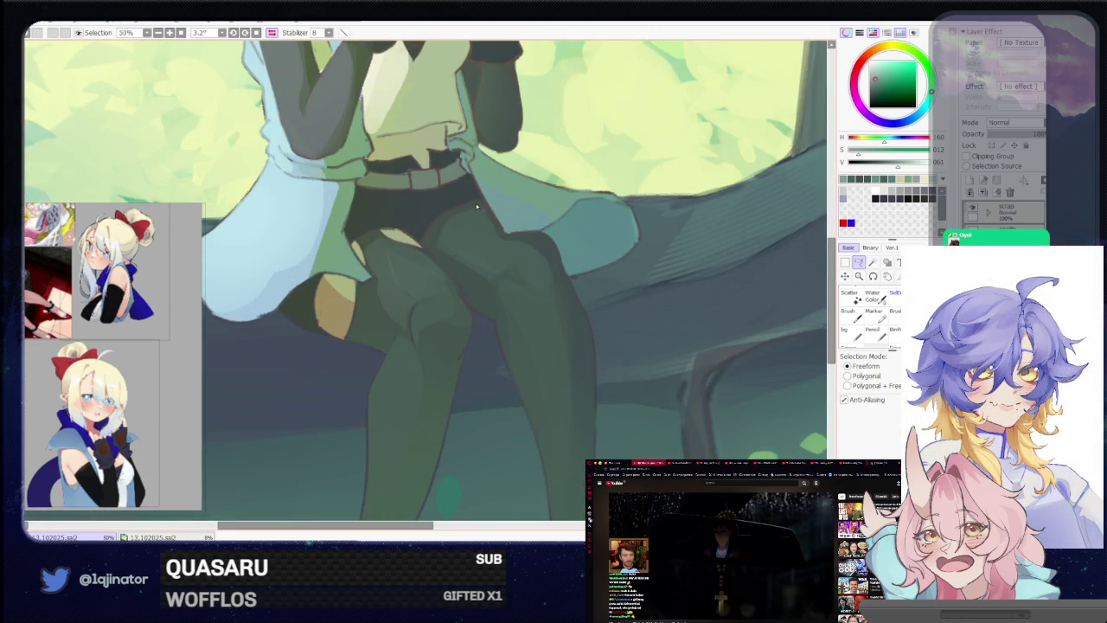
drag(478, 208, 480, 189)
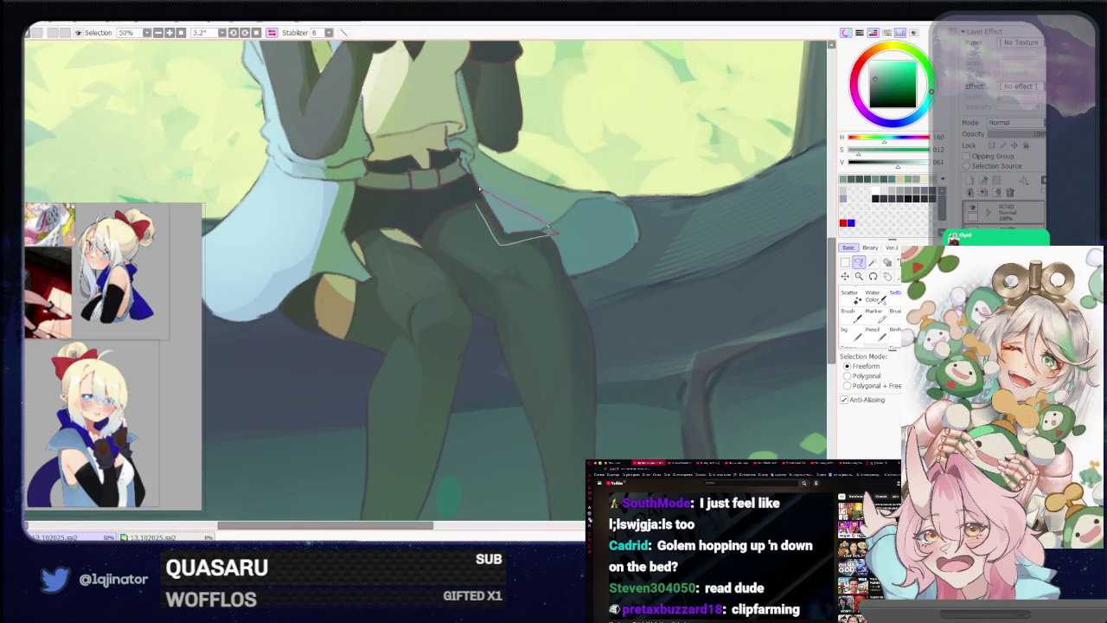
scroll(497, 207, down, 2)
scroll(488, 346, down, 1)
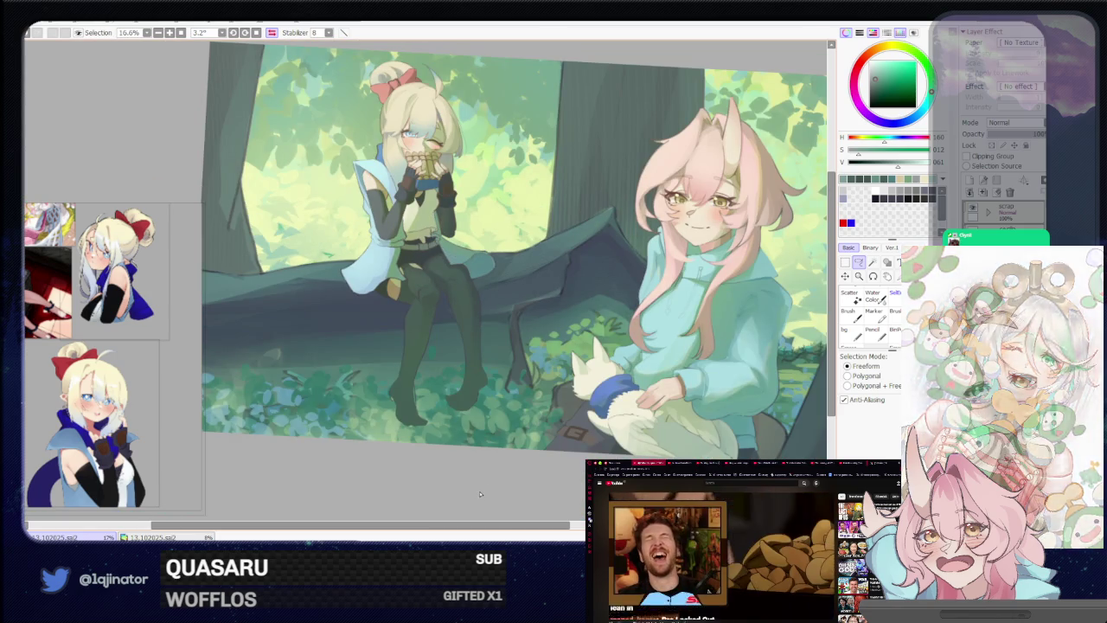
key(h)
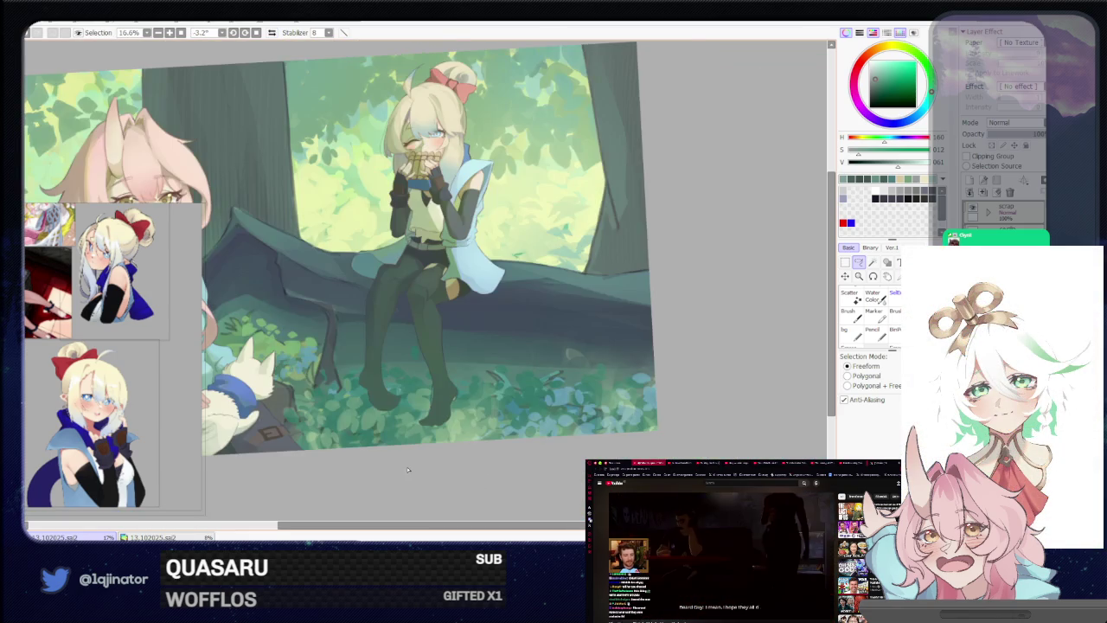
Reset the canvas rotation to 0.0° and nudge the view over the whole forest scene
click(256, 33)
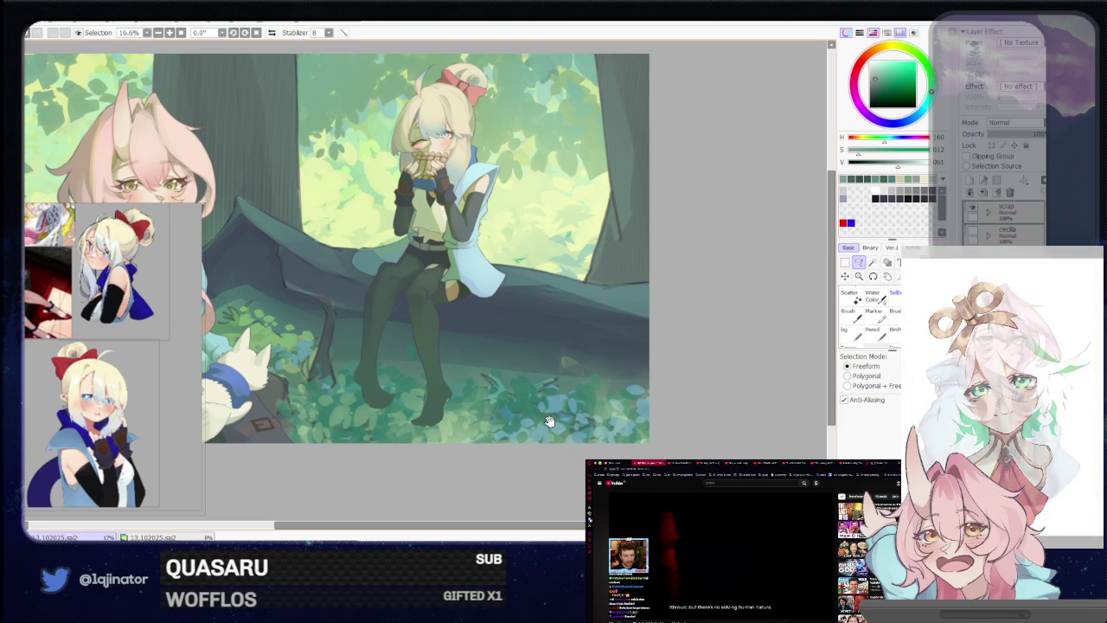
mouse_move(562, 397)
mouse_down()
mouse_move(552, 380)
mouse_move(543, 388)
mouse_up()
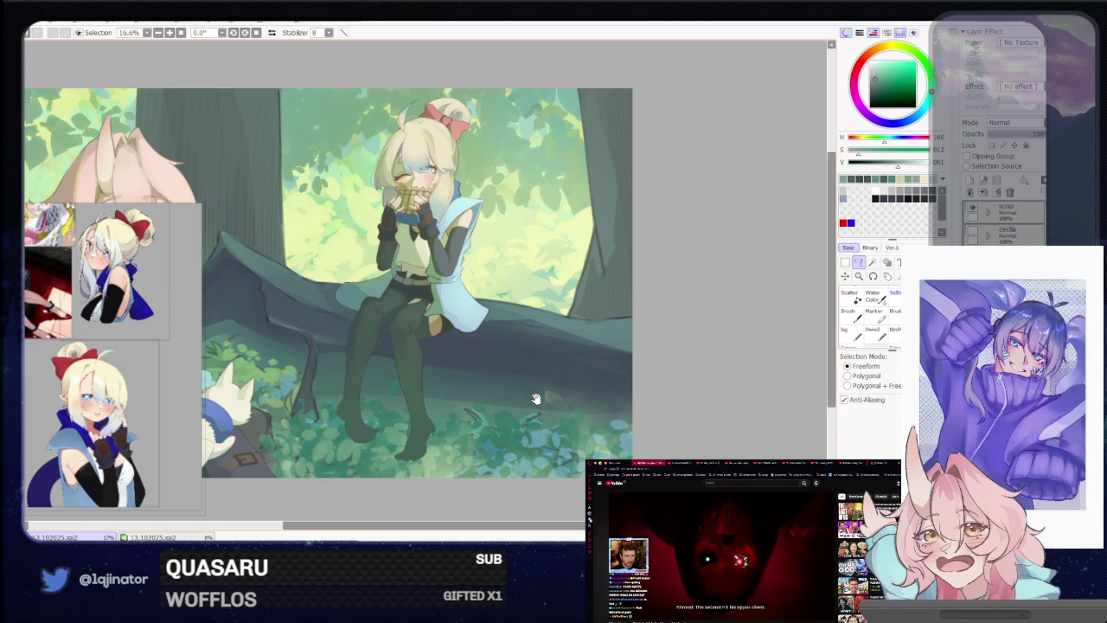
drag(567, 382, 560, 396)
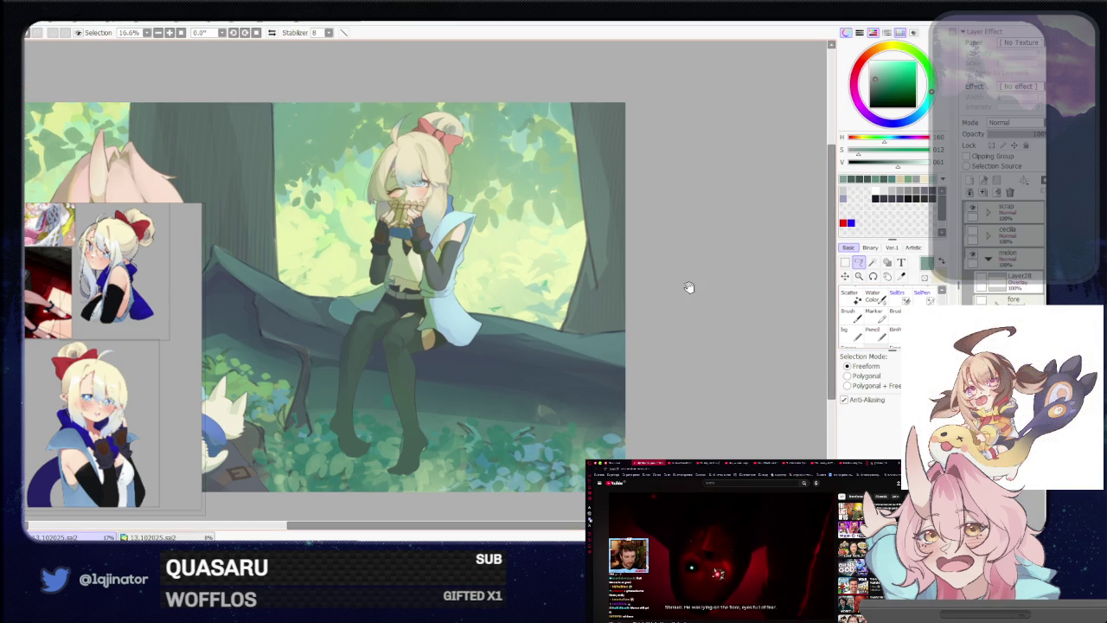
Frame the blonde girl's torso and begin lassoing the shirt just above her belt
scroll(534, 404, up, 3)
key(b)
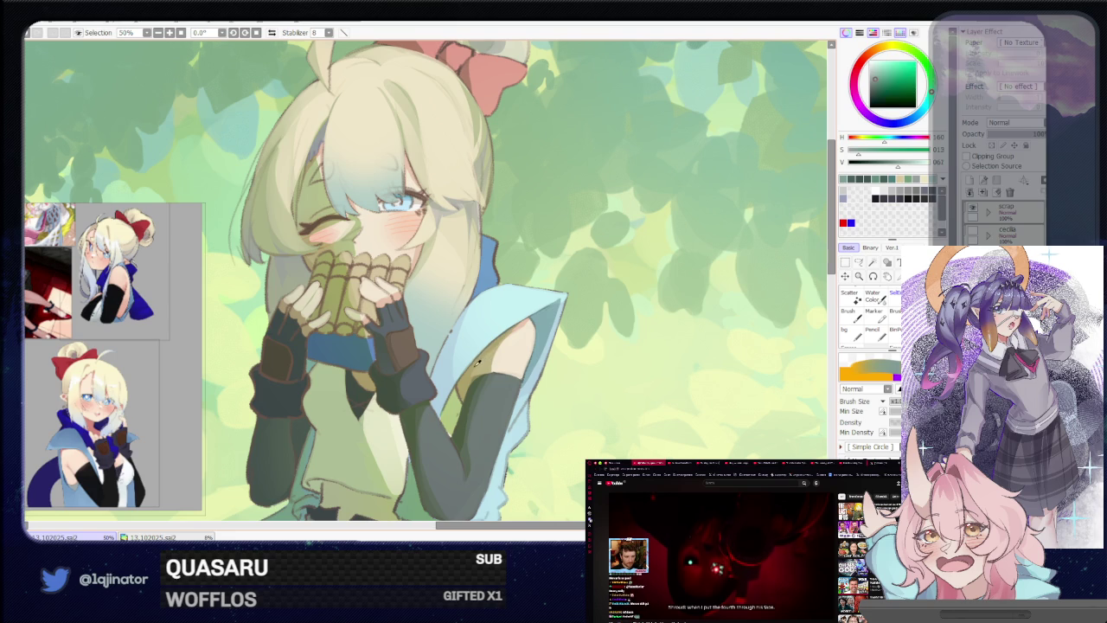
key(a)
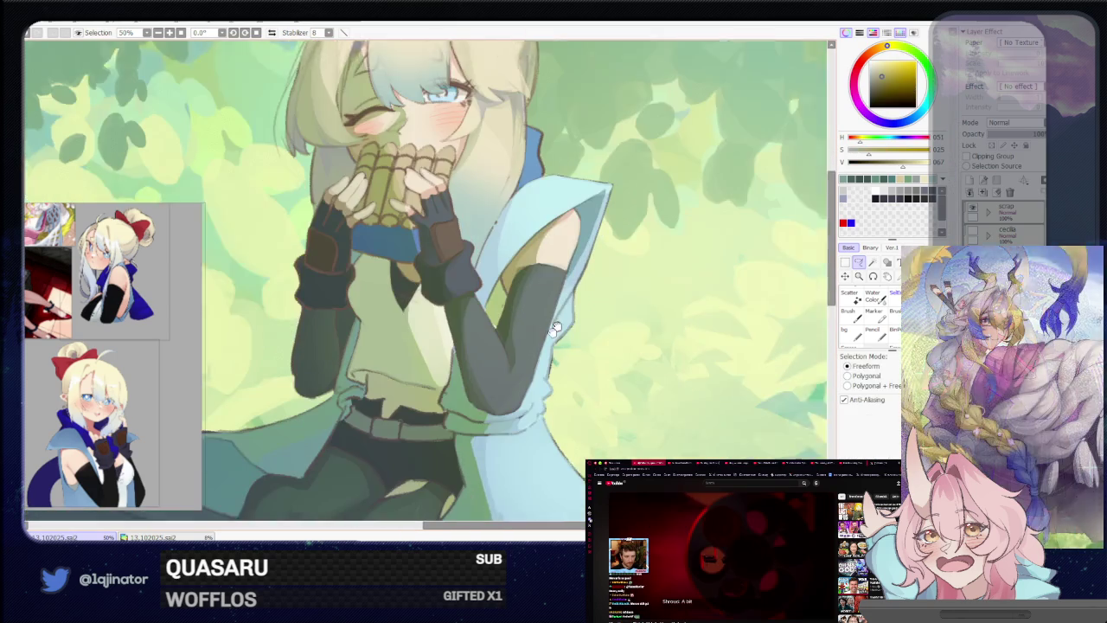
drag(390, 506, 468, 368)
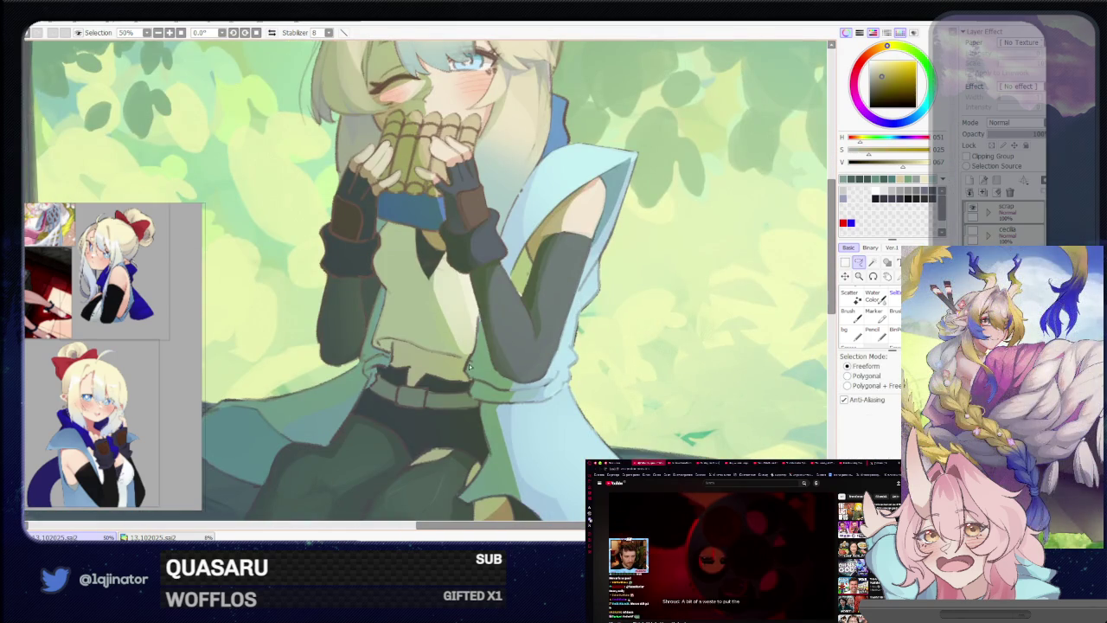
key(h)
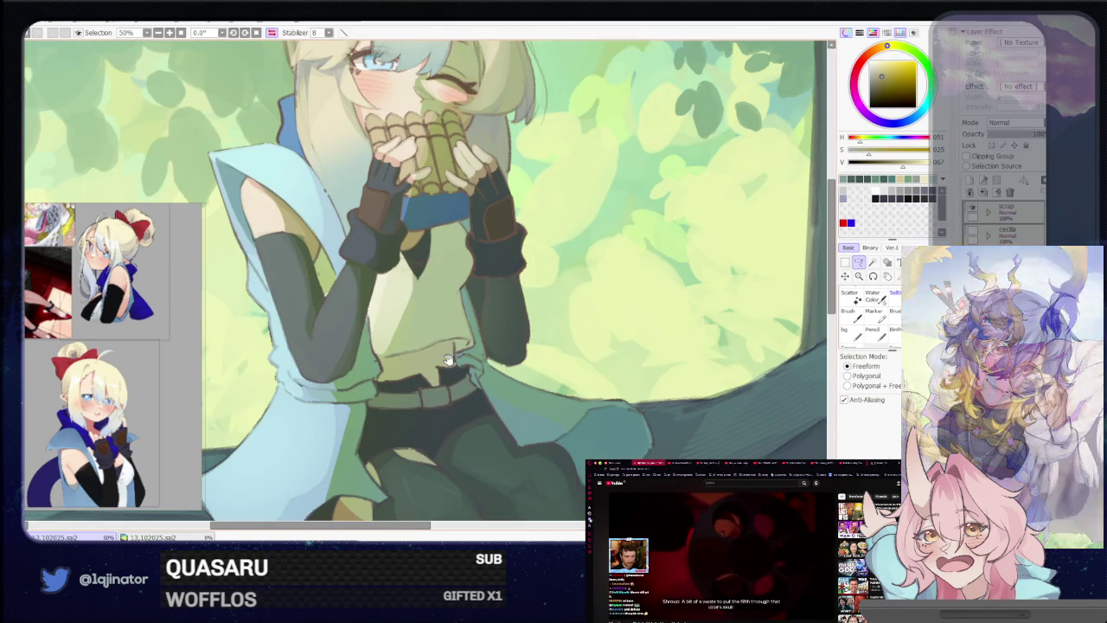
scroll(449, 366, up, 1)
scroll(425, 372, up, 1)
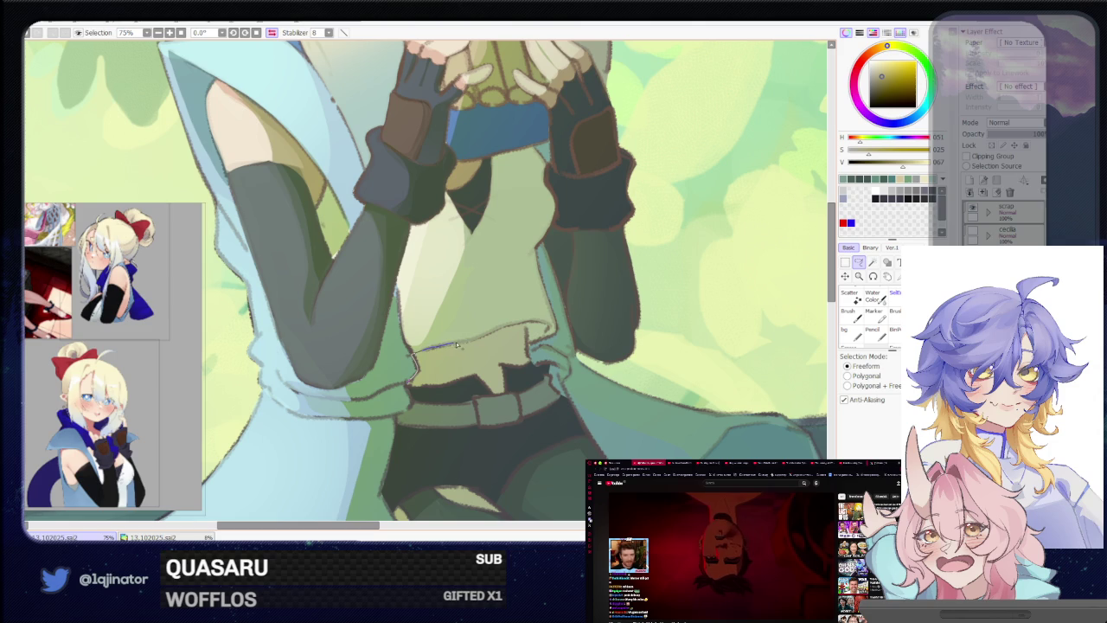
drag(481, 338, 443, 389)
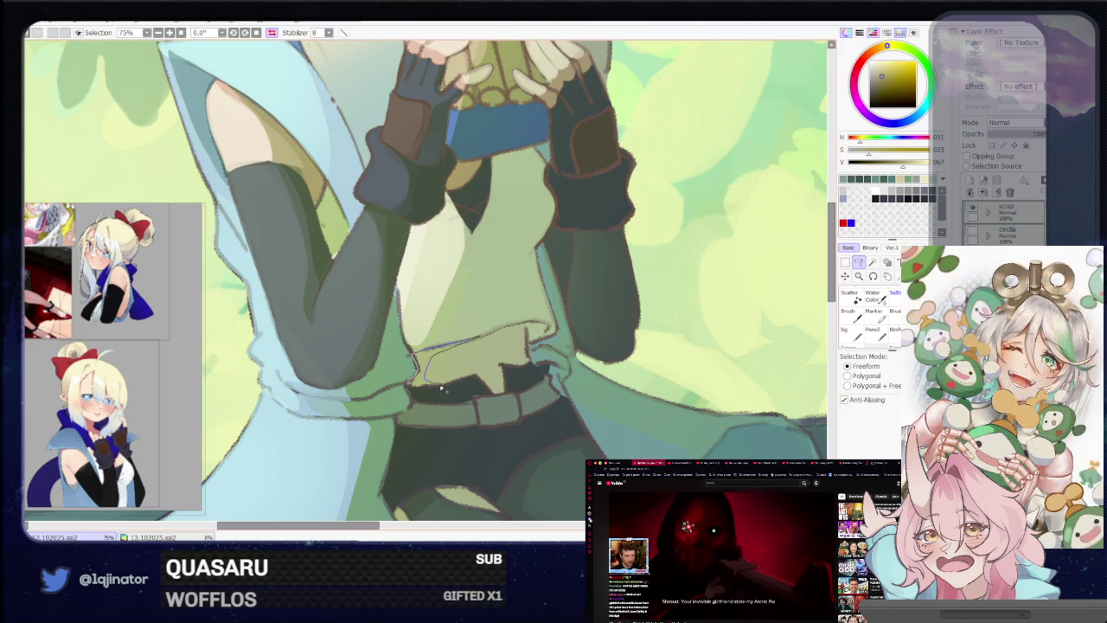
key(h)
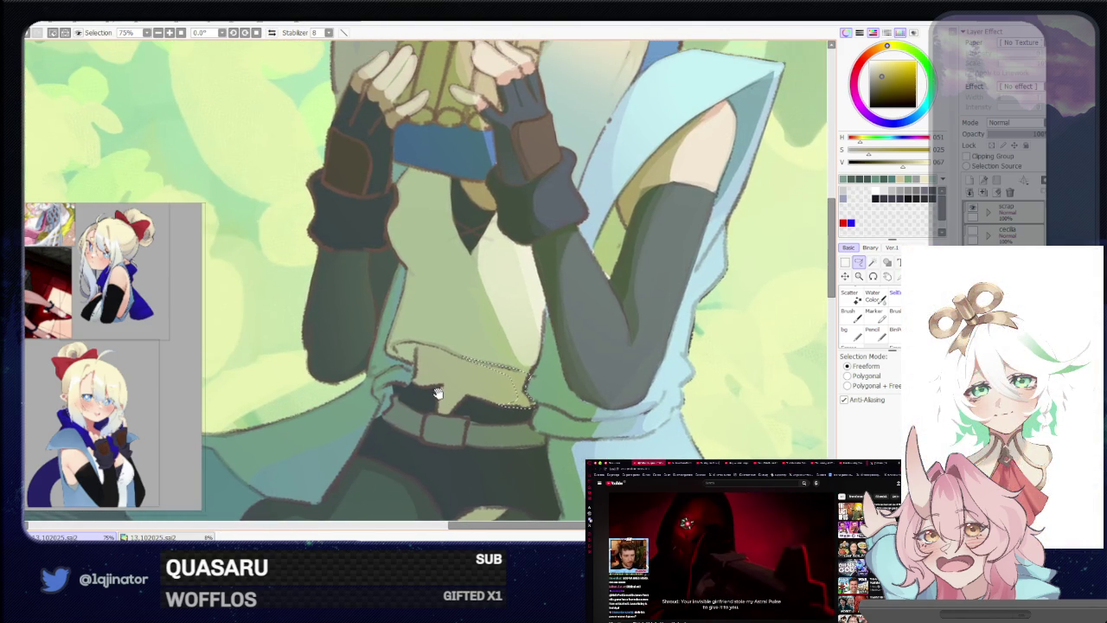
drag(439, 393, 414, 353)
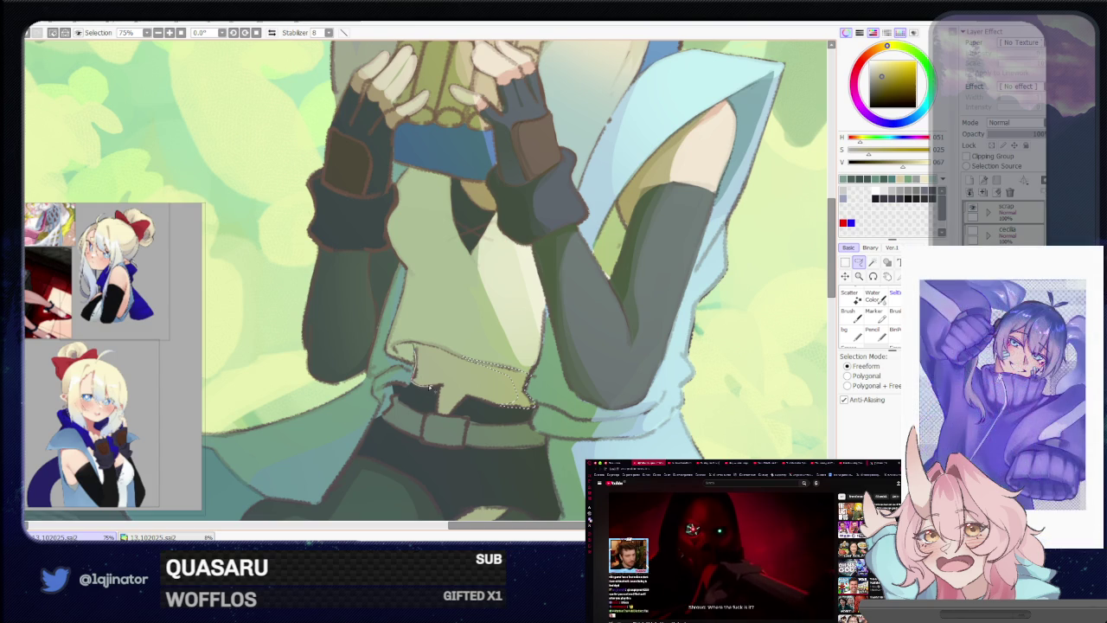
Finish the lasso outline along the shirt hem and return to the brush
mouse_move(414, 386)
mouse_down()
mouse_move(441, 352)
mouse_move(431, 391)
mouse_up()
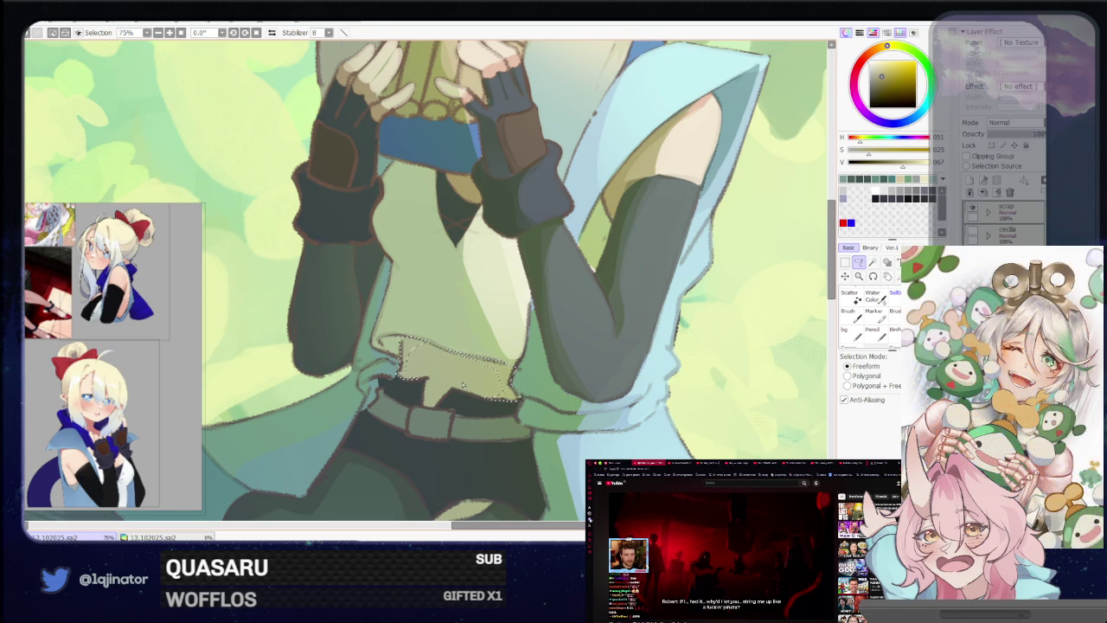
key(h)
drag(461, 379, 466, 375)
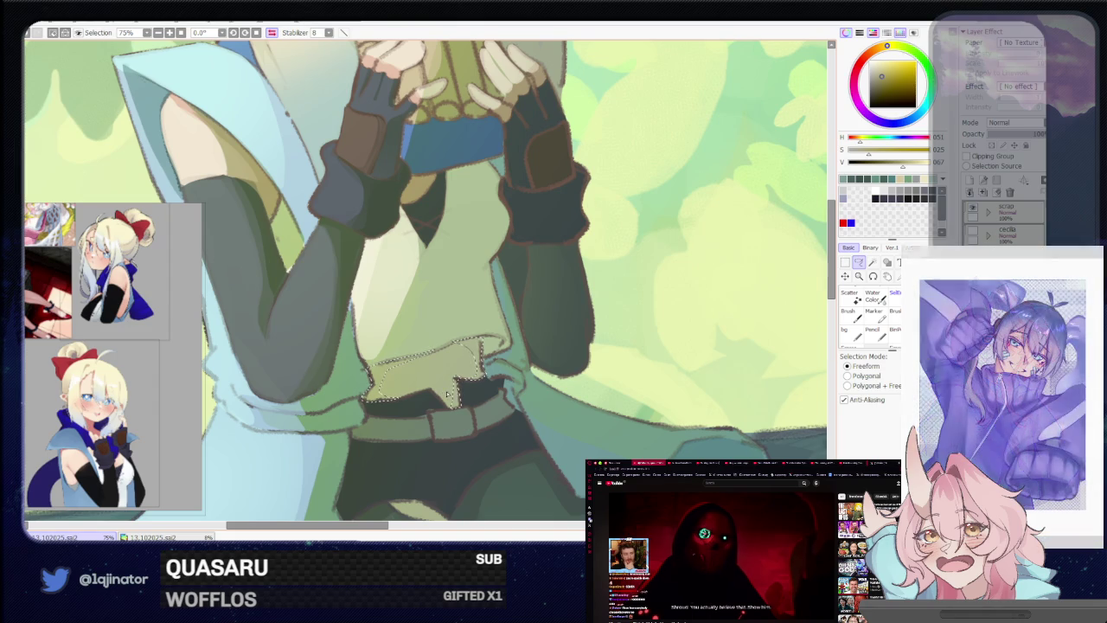
key(h)
drag(424, 391, 437, 381)
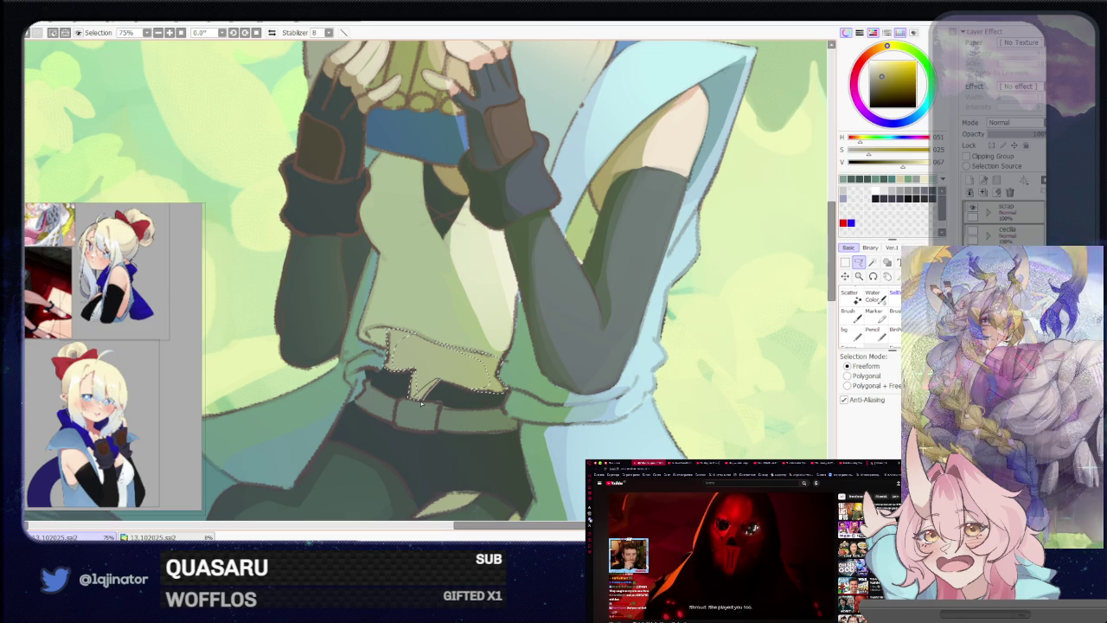
key(b)
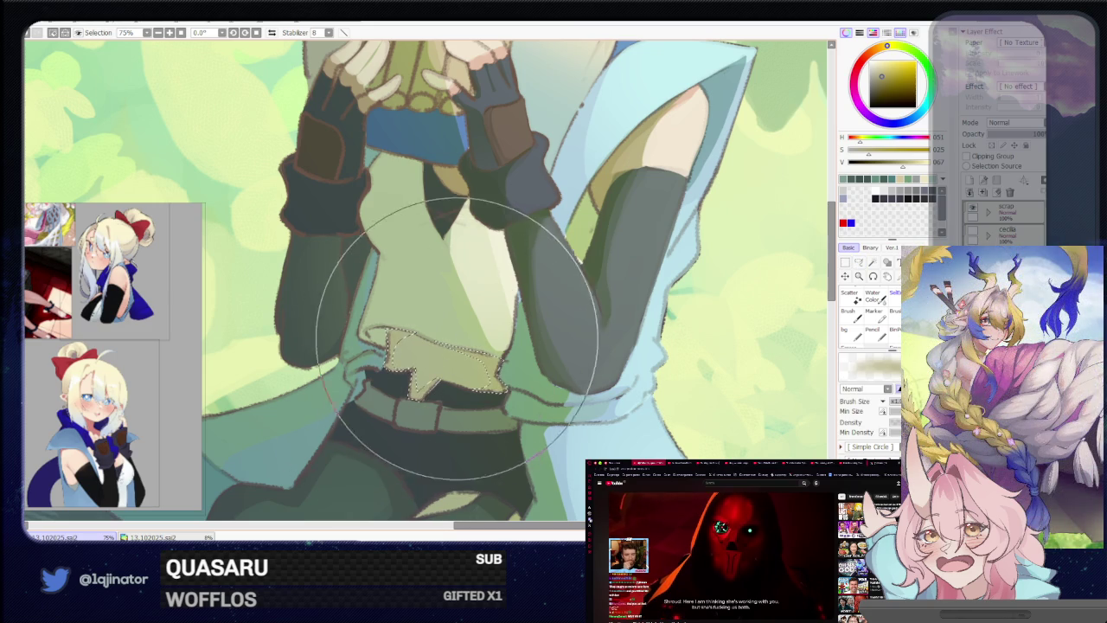
scroll(716, 271, down, 2)
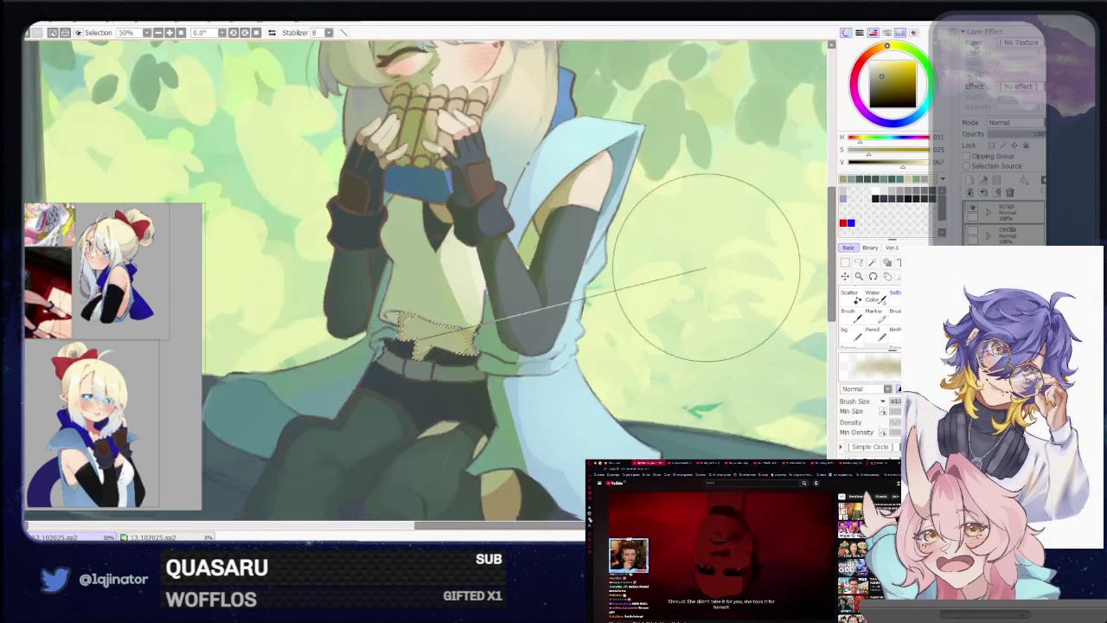
Frame the girl's belt and legs and lasso the light patch on her lap
scroll(744, 282, down, 2)
scroll(776, 291, down, 2)
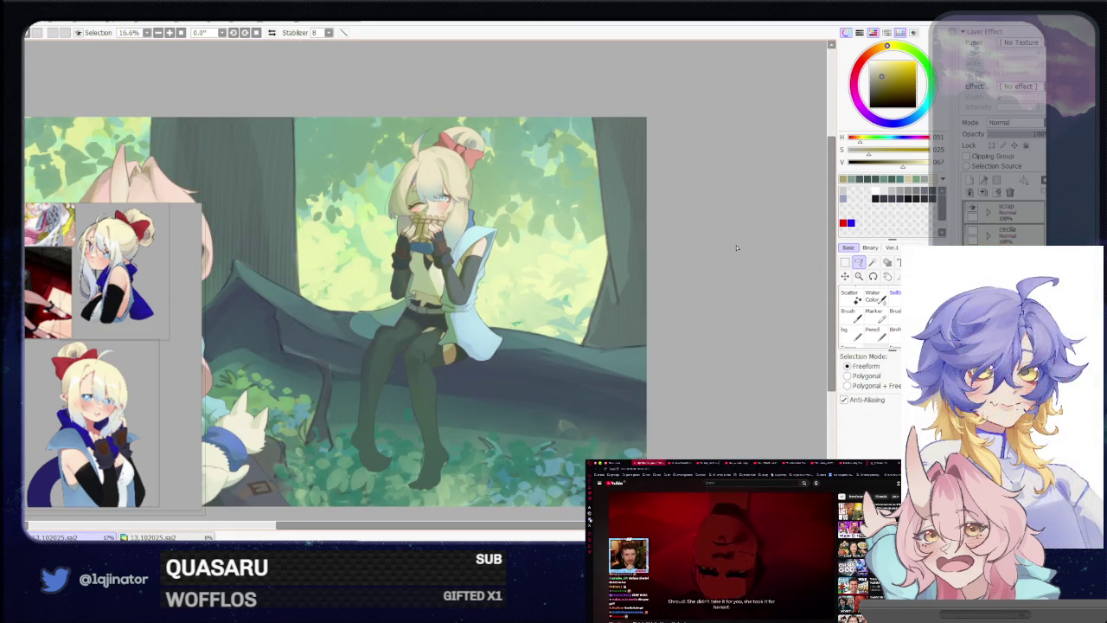
scroll(736, 249, up, 1)
scroll(737, 248, up, 1)
scroll(738, 249, up, 1)
mouse_move(504, 458)
mouse_down()
mouse_move(531, 362)
mouse_move(490, 407)
mouse_up()
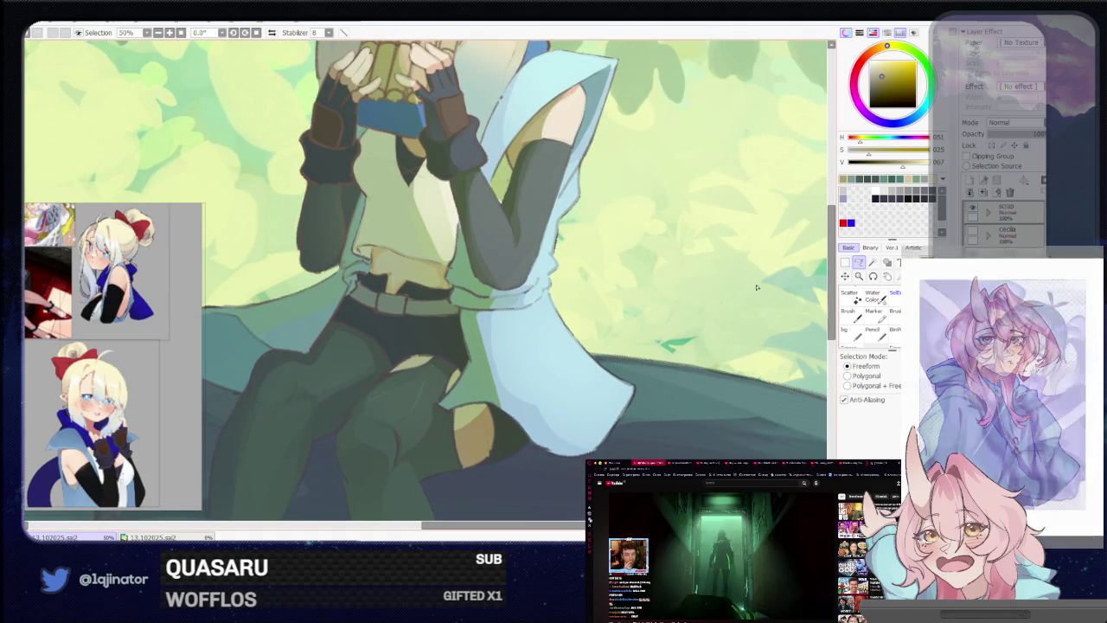
scroll(698, 304, up, 1)
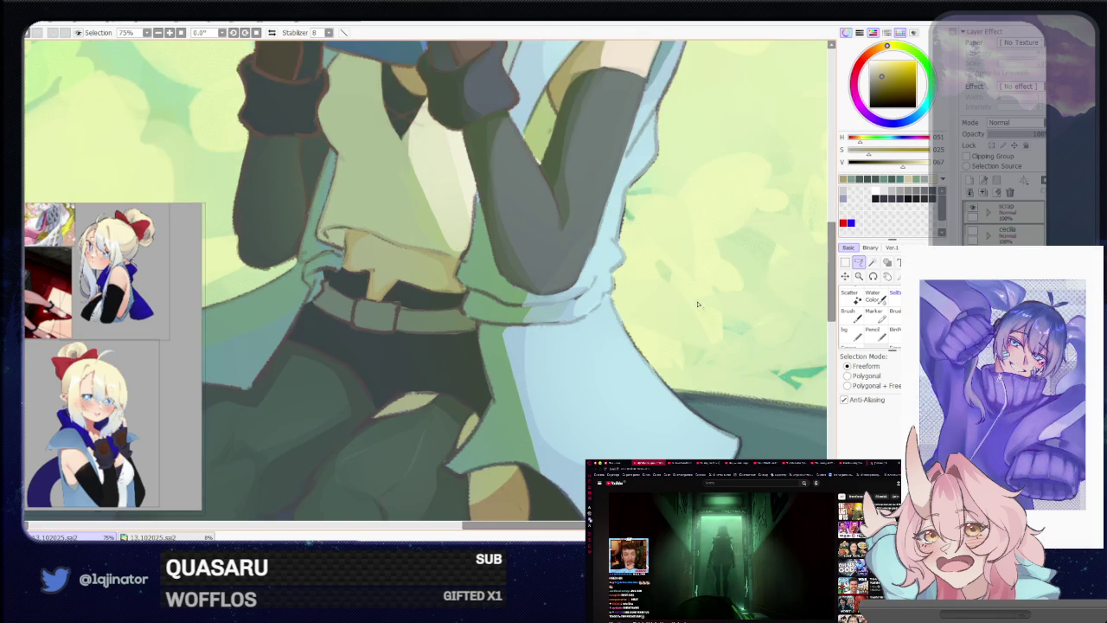
drag(458, 432, 457, 366)
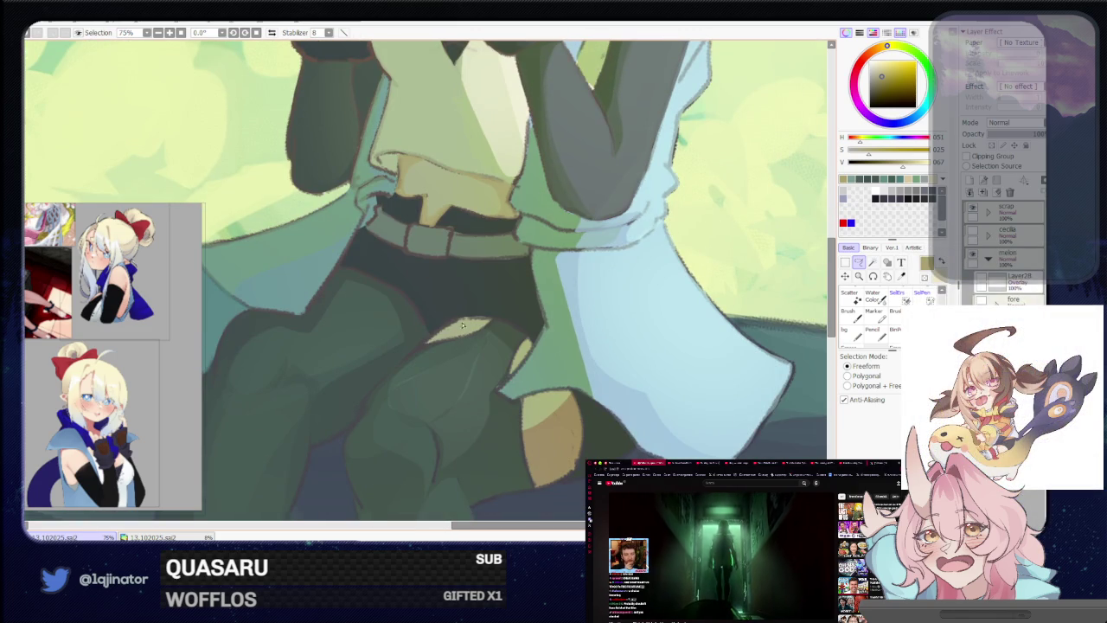
mouse_move(470, 320)
mouse_down()
mouse_move(454, 349)
mouse_move(498, 326)
mouse_move(442, 354)
mouse_up()
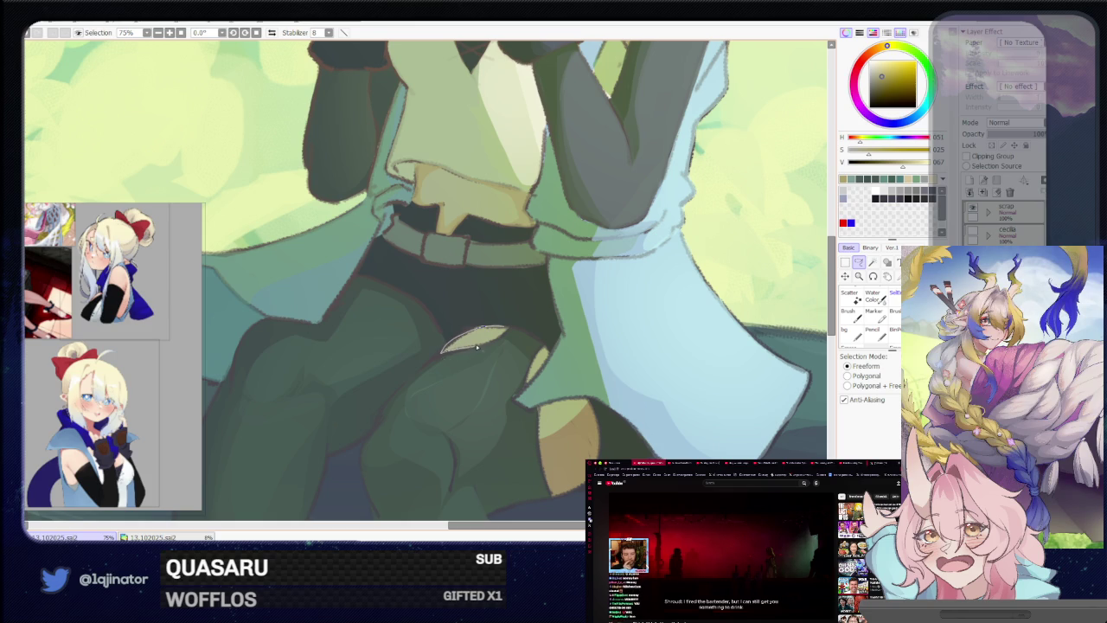
key(b)
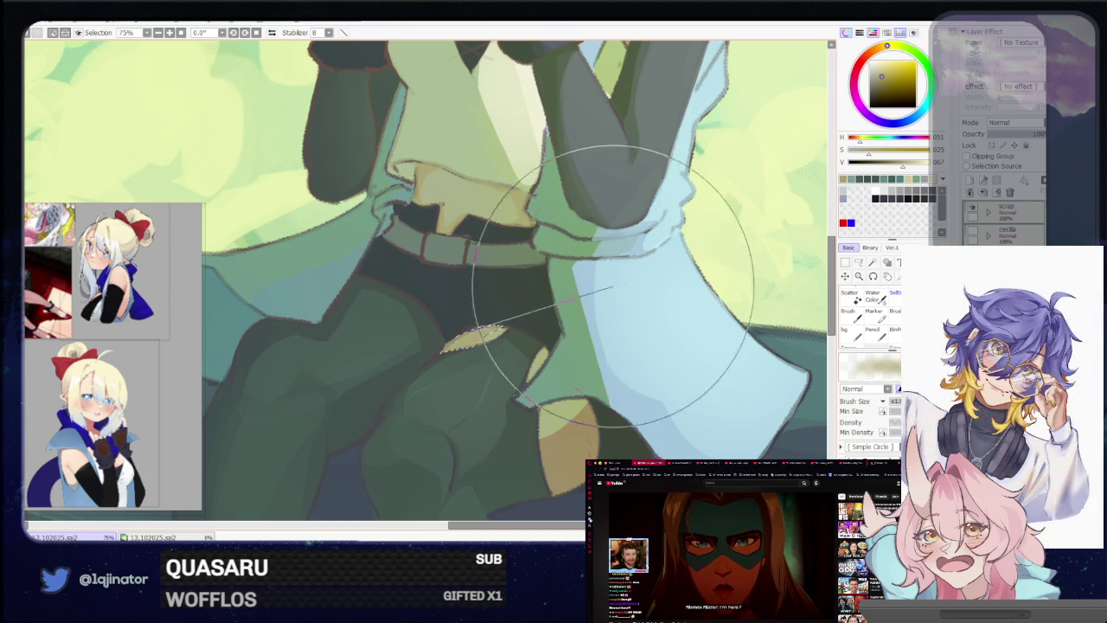
Sample a pale grey-green from the drawing as the brush colour
scroll(580, 295, down, 3)
key(m)
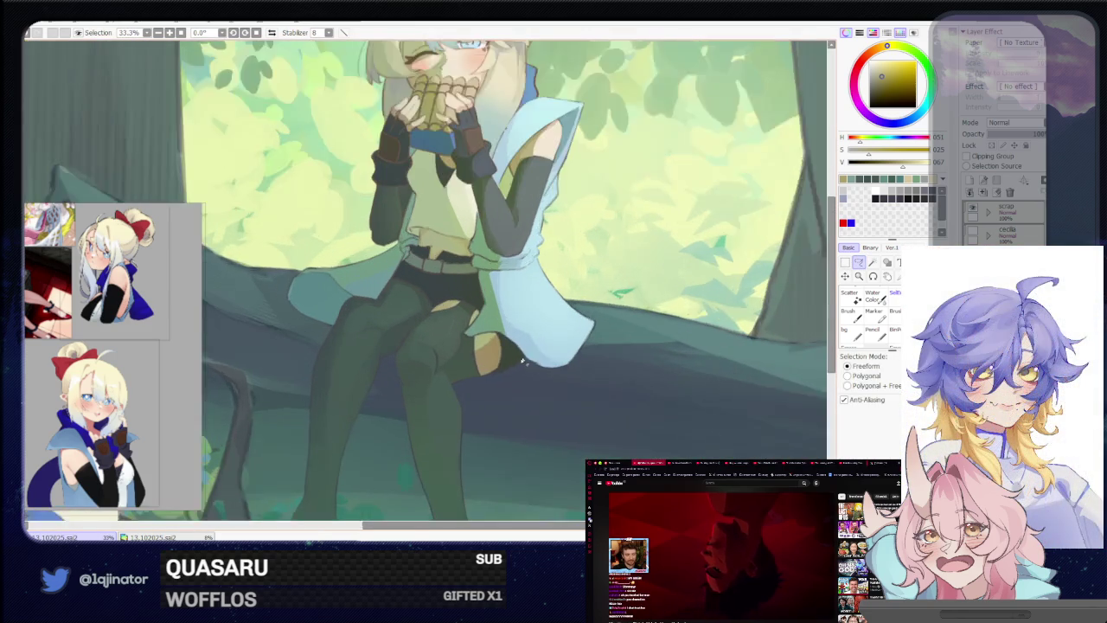
scroll(528, 356, up, 3)
key(b)
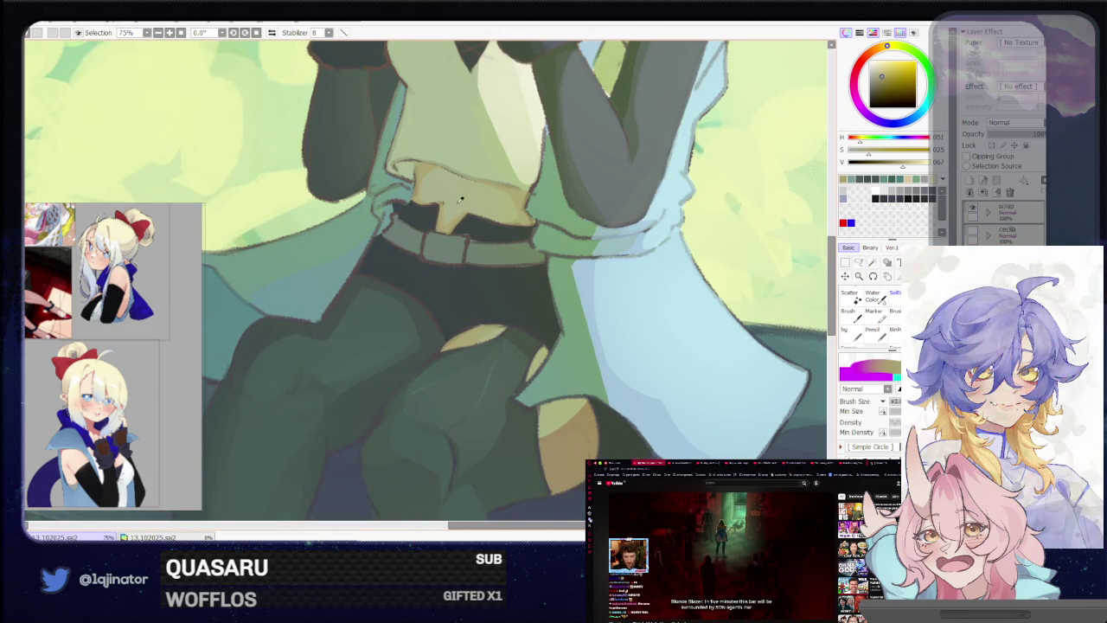
alt+click(531, 347)
key(m)
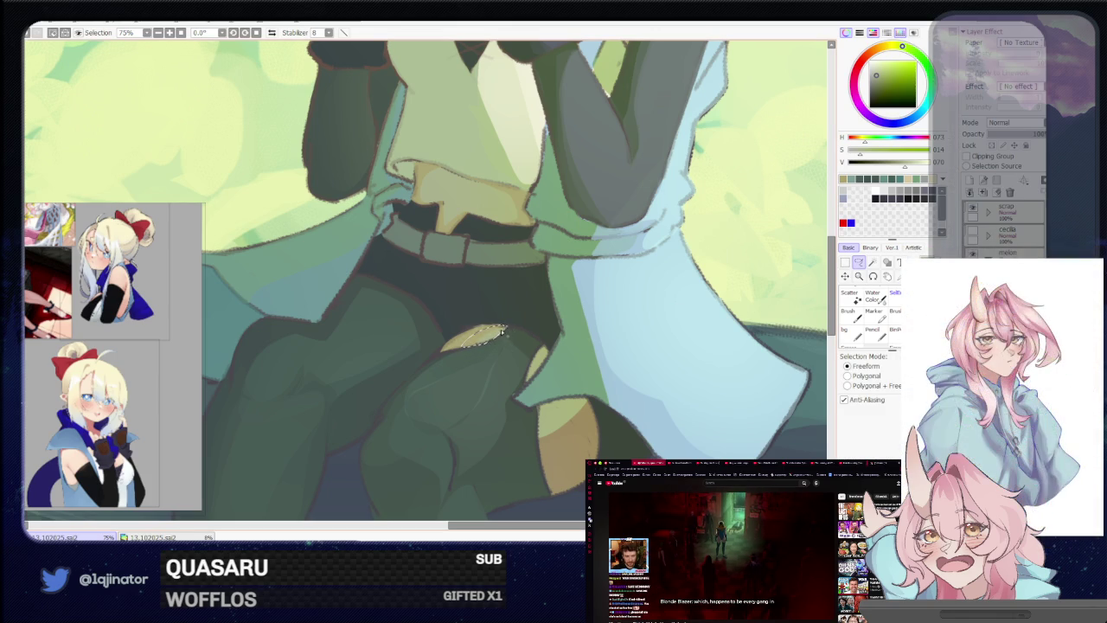
key(b)
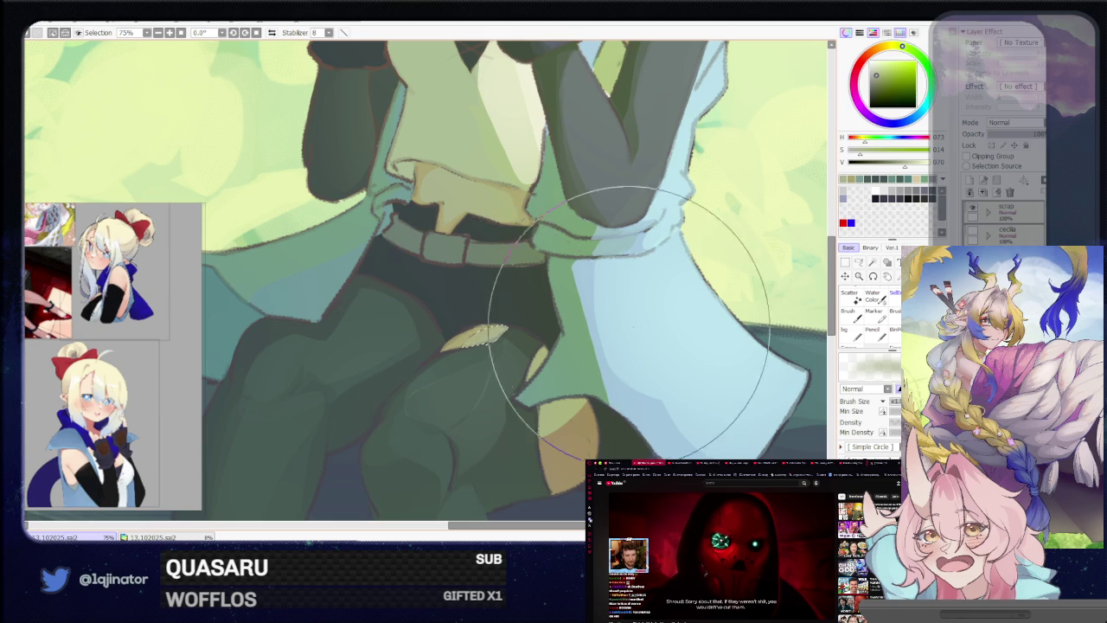
scroll(795, 294, down, 5)
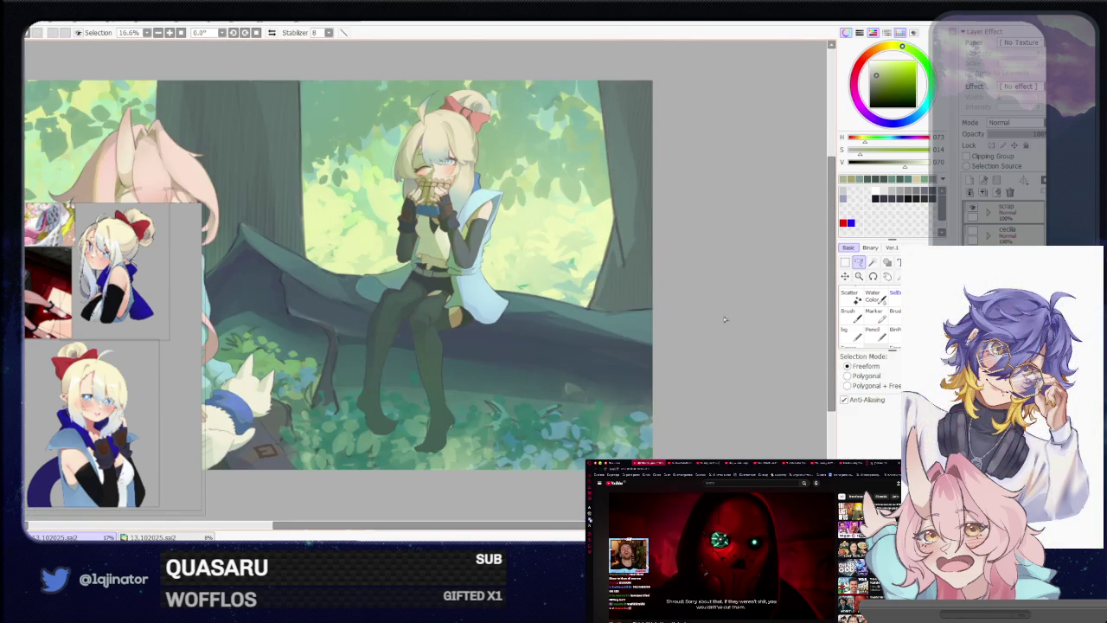
Lasso a first selection around the tan patch by her knee, then zoom out
scroll(450, 294, up, 2)
scroll(485, 320, up, 2)
scroll(509, 334, up, 1)
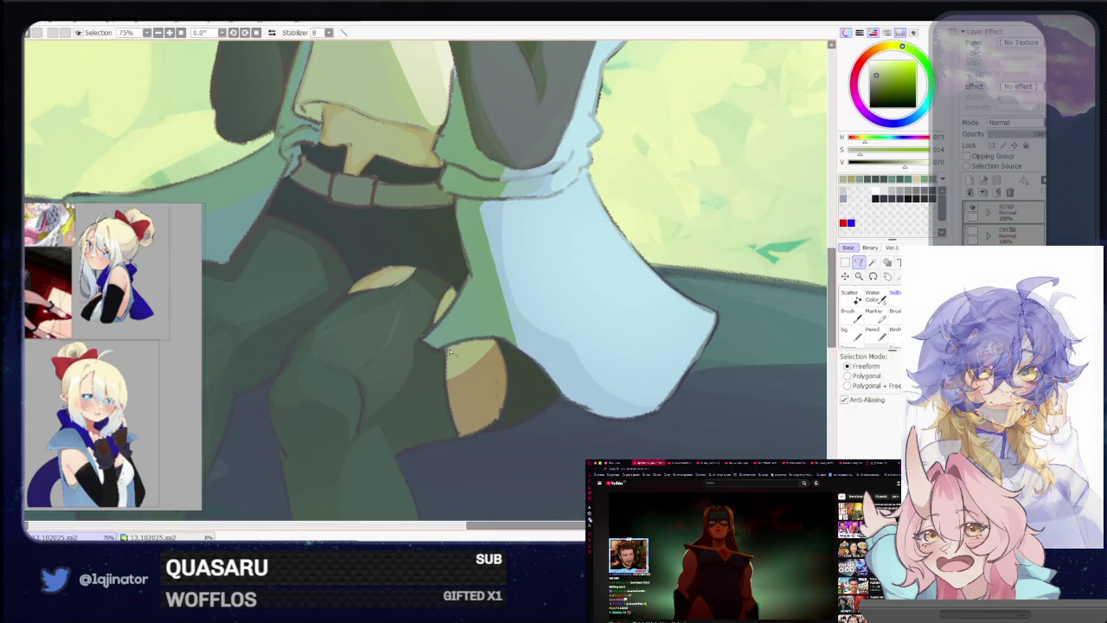
mouse_move(487, 394)
mouse_down()
mouse_move(505, 362)
mouse_move(461, 344)
mouse_up()
key(b)
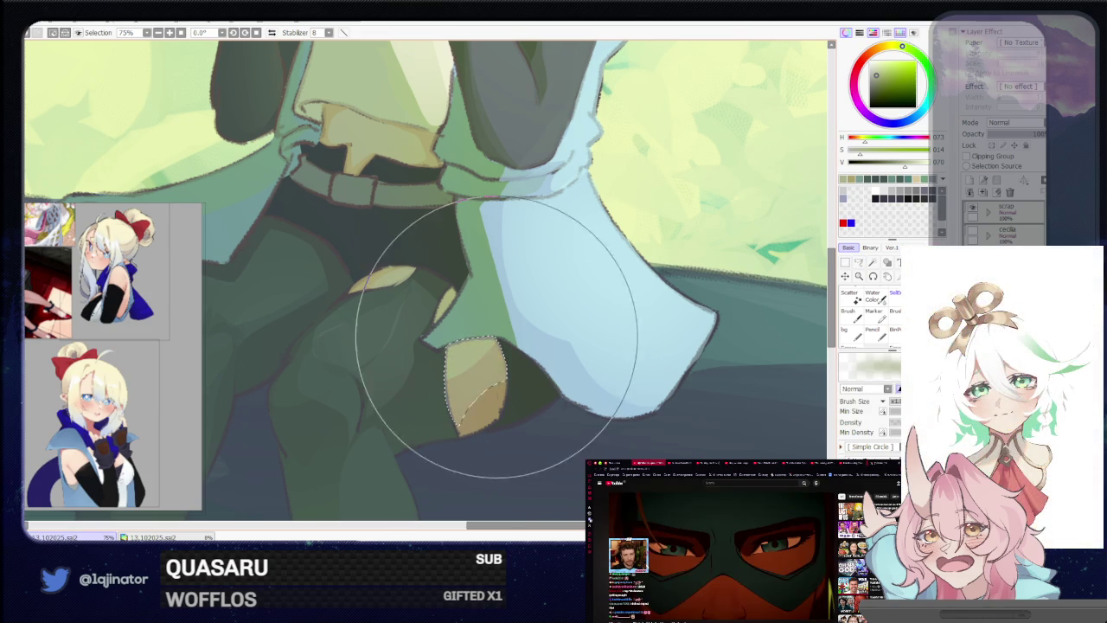
key(minus)
key(minus)
key(minus)
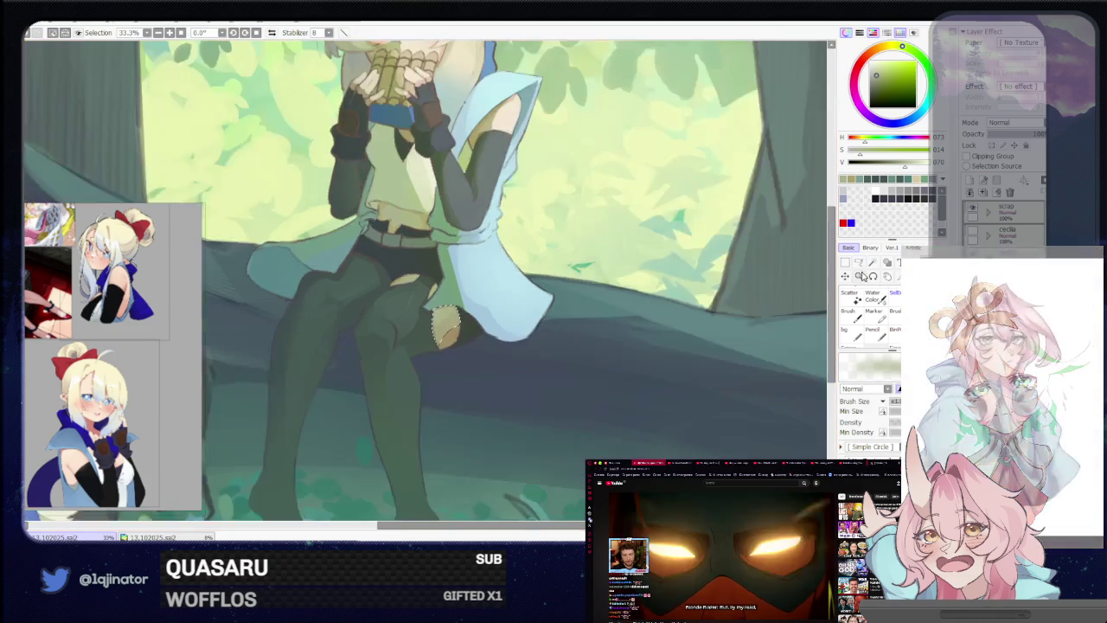
key(minus)
click(859, 262)
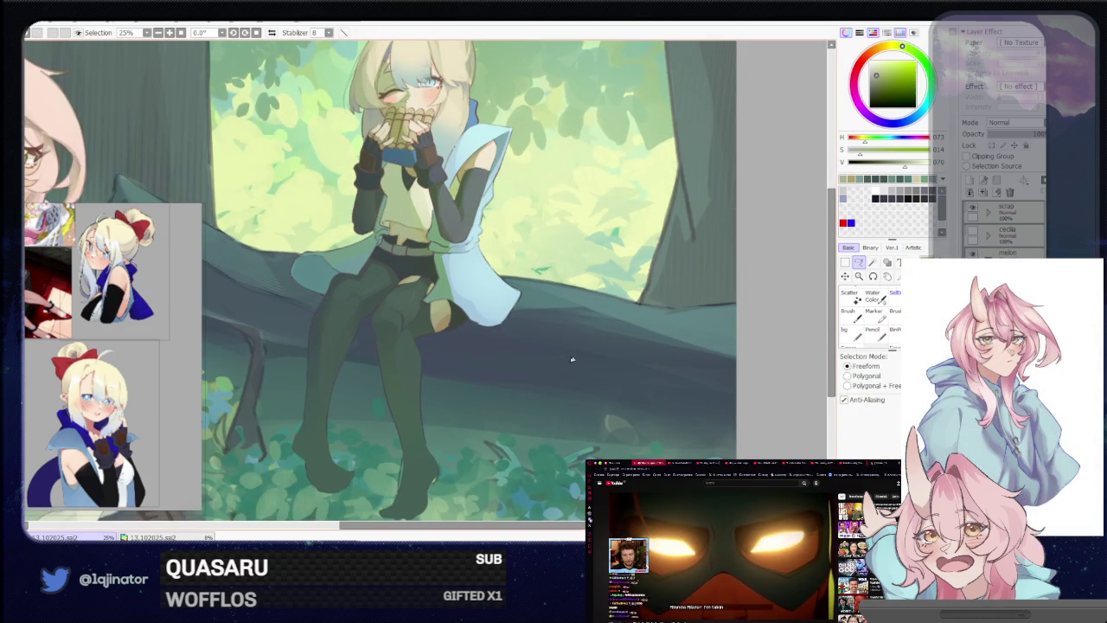
Zoom in on the knee and lasso the skin patch showing through the stocking
drag(519, 353, 510, 383)
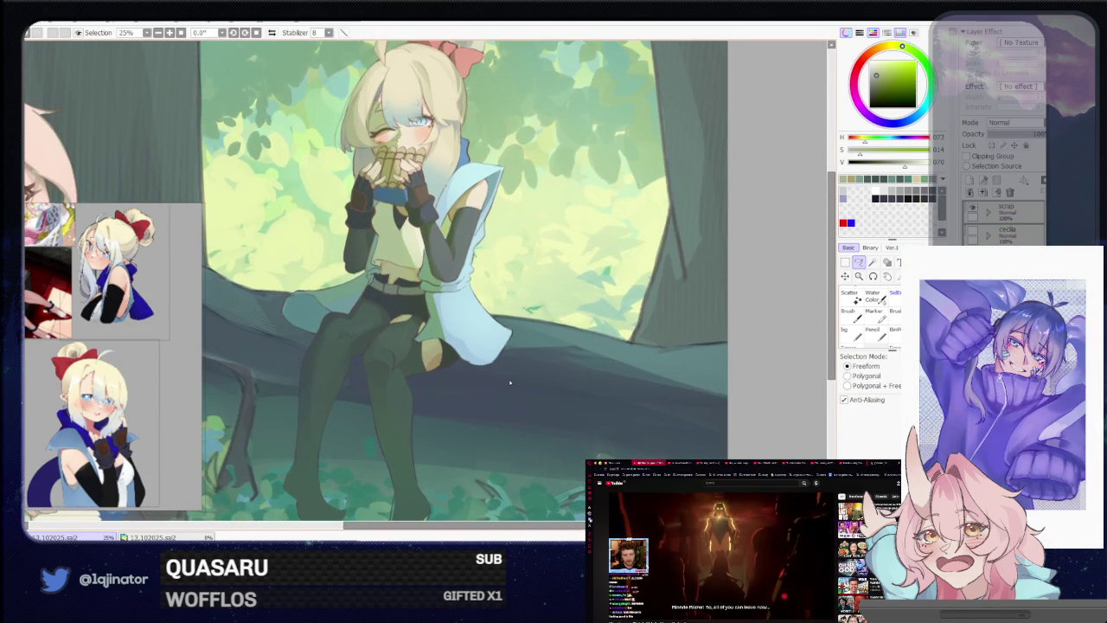
key(plus)
key(plus)
key(b)
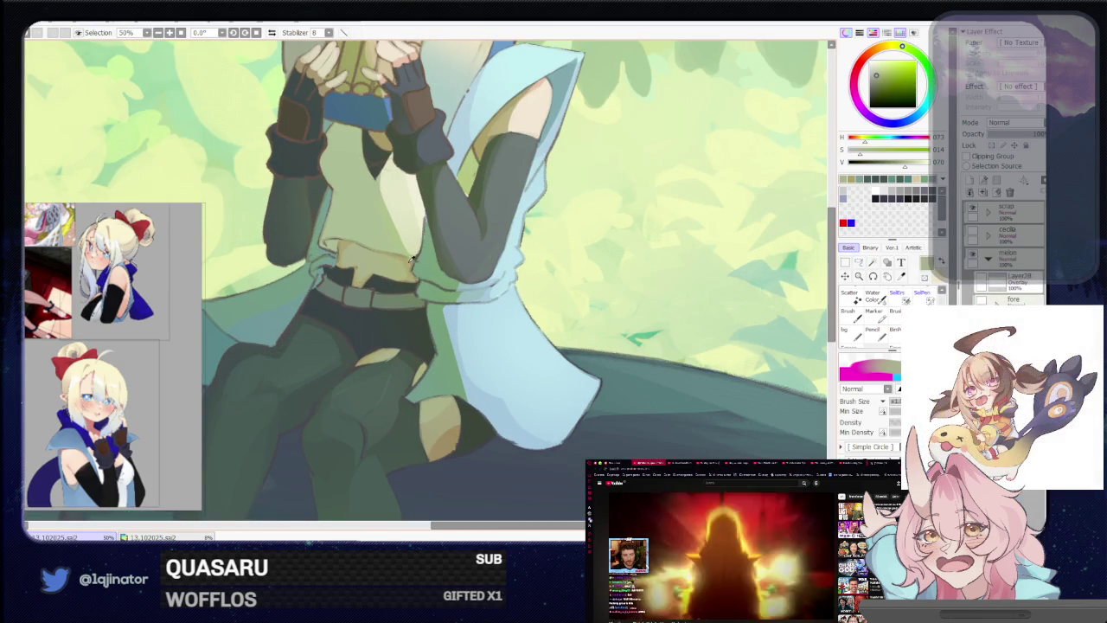
key(l)
drag(446, 413, 471, 365)
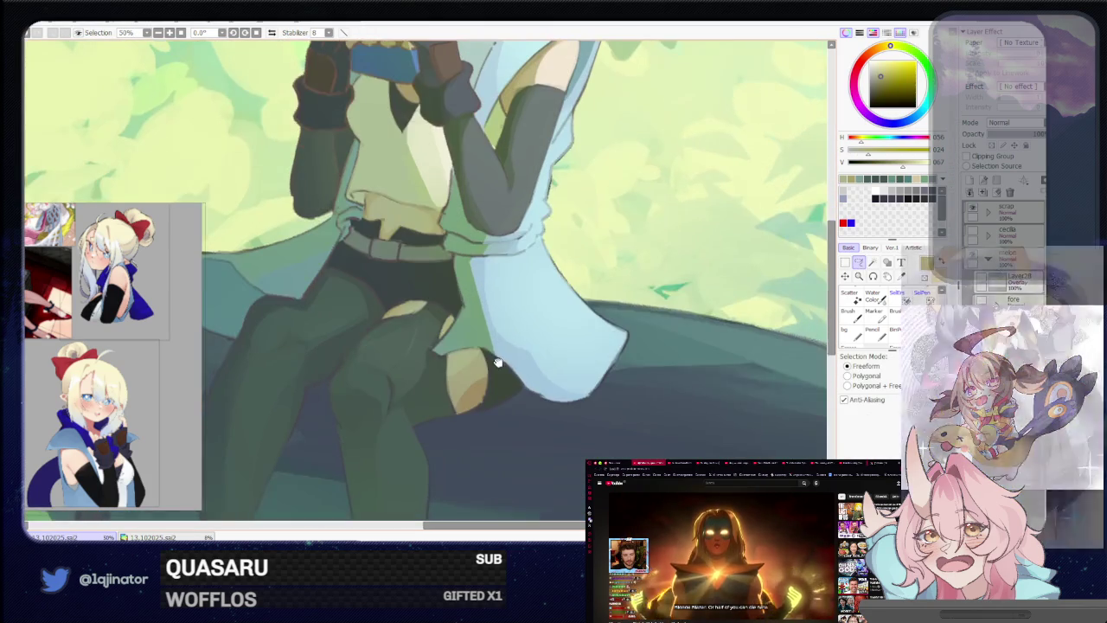
key(plus)
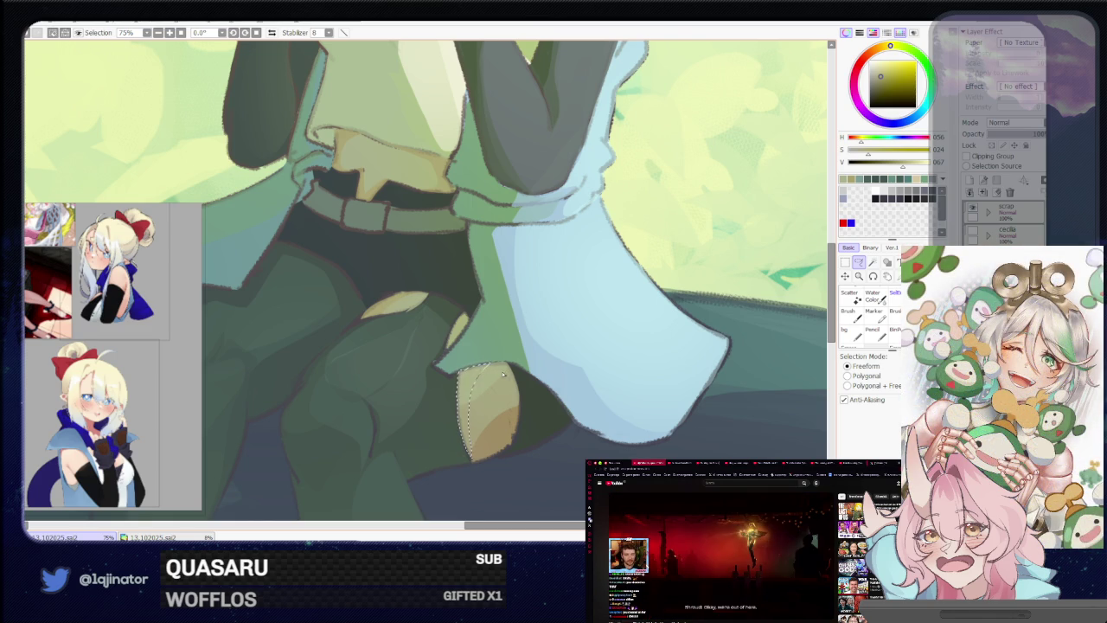
drag(502, 372, 520, 416)
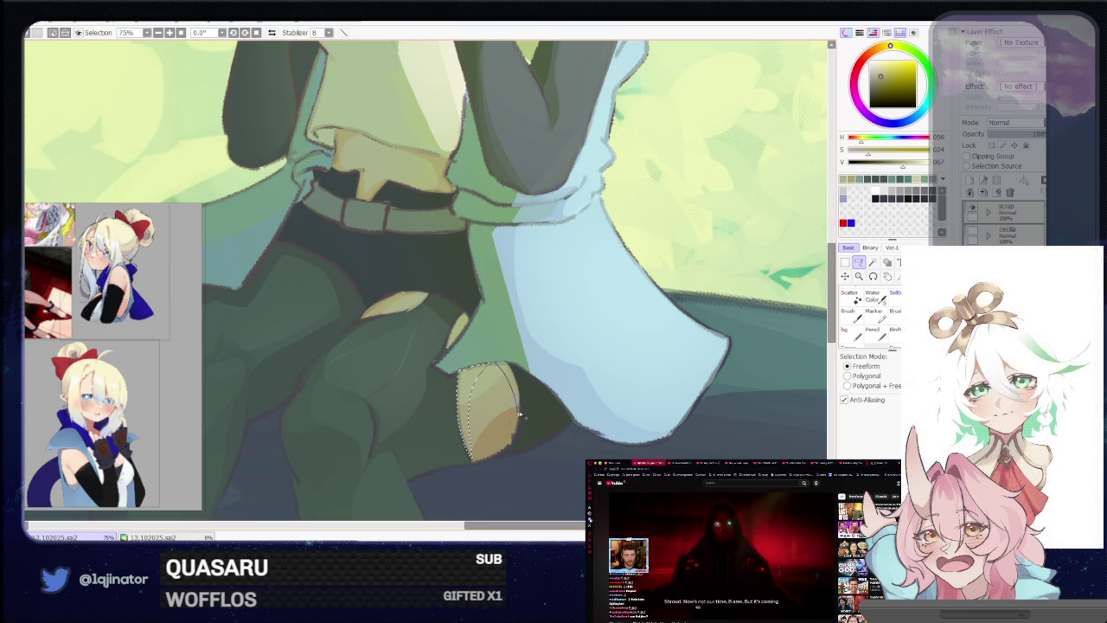
key(b)
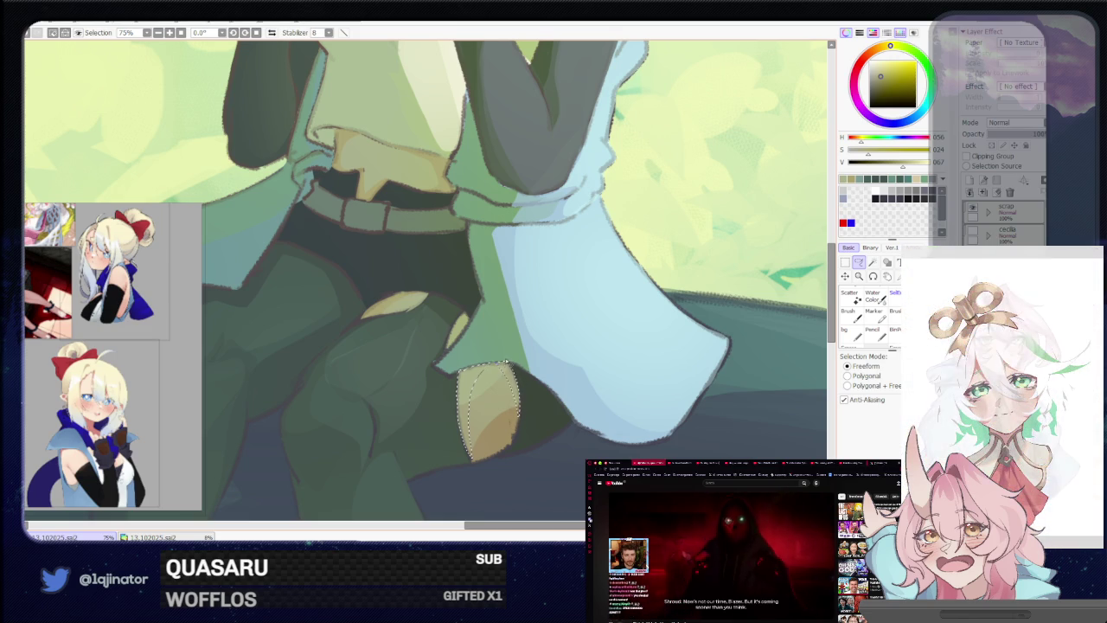
scroll(619, 308, down, 3)
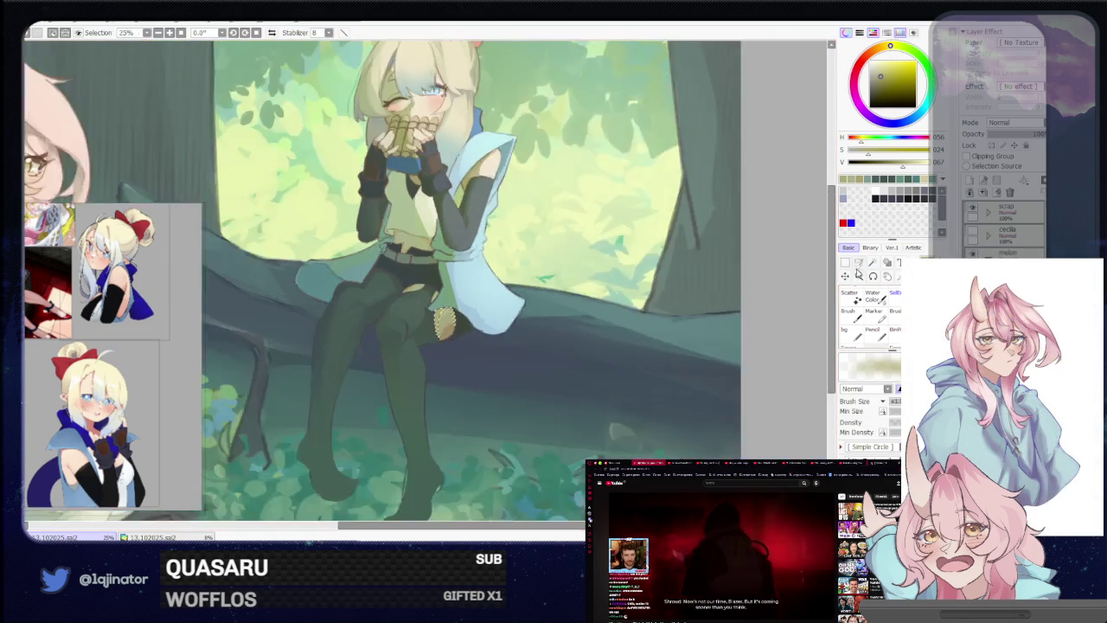
Lasso the bare skin patch at the knee and switch to the brush for shading
scroll(640, 324, down, 3)
scroll(668, 345, down, 2)
scroll(662, 337, up, 4)
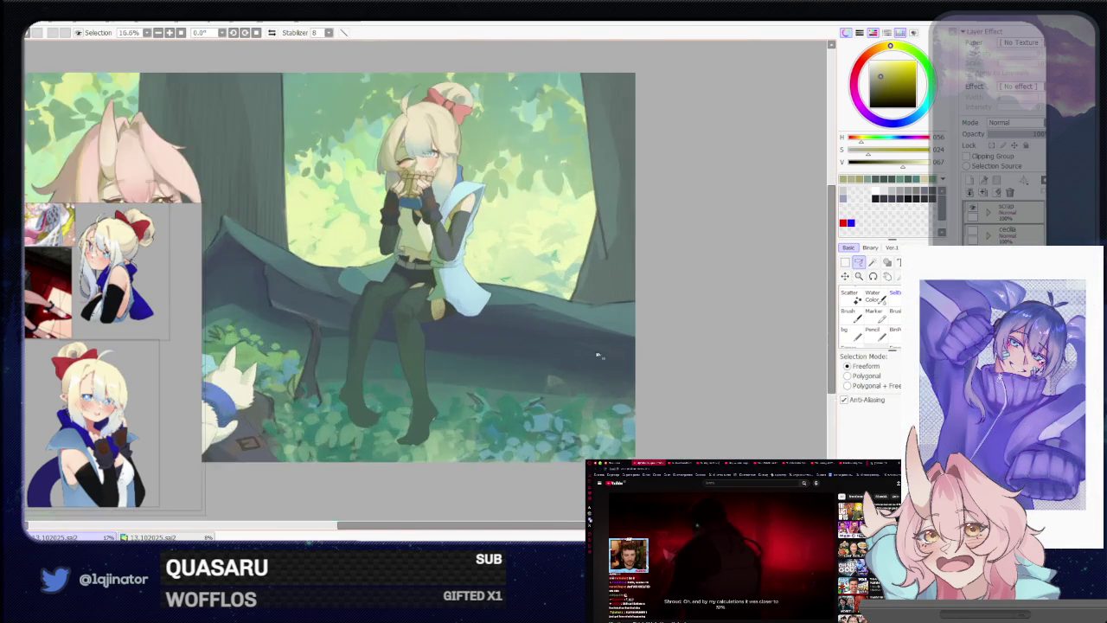
scroll(636, 307, up, 3)
key(b)
key(l)
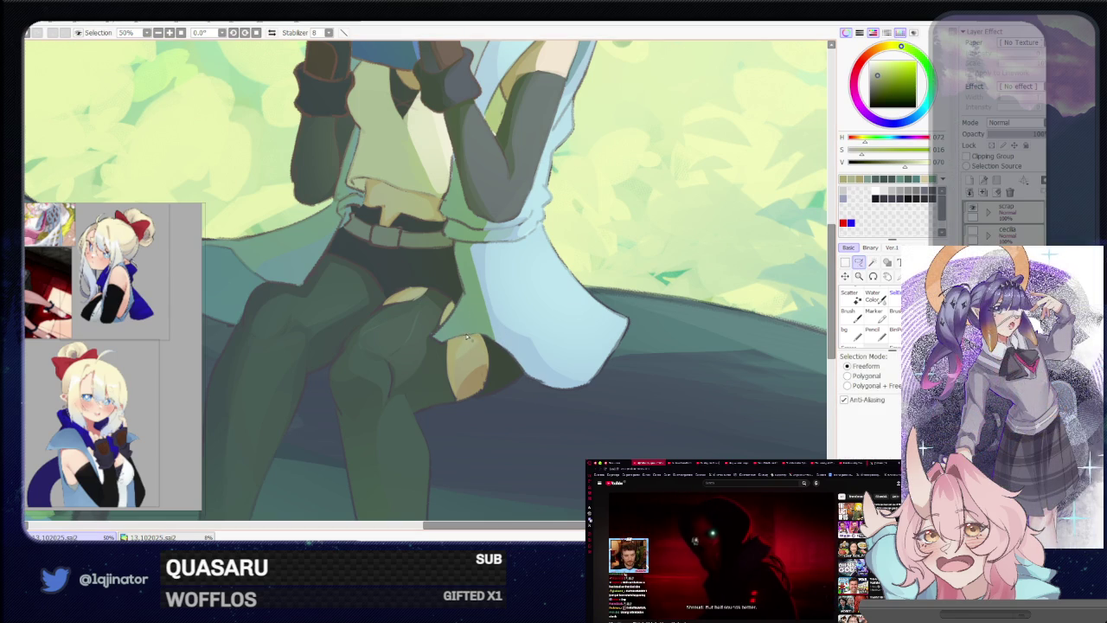
drag(465, 343, 473, 388)
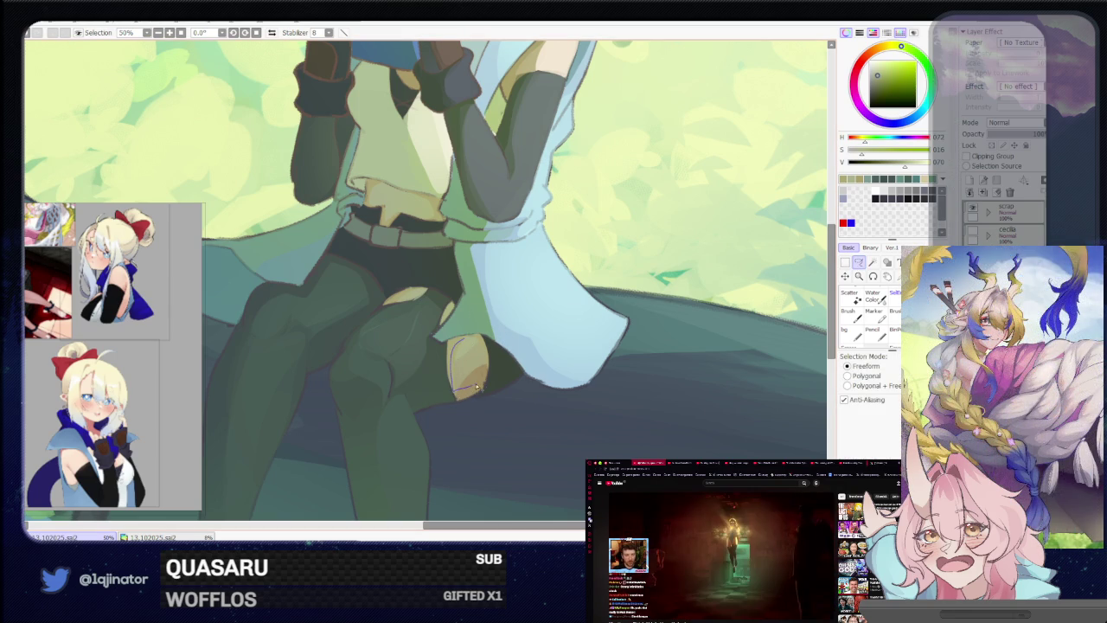
drag(482, 345, 465, 343)
key(b)
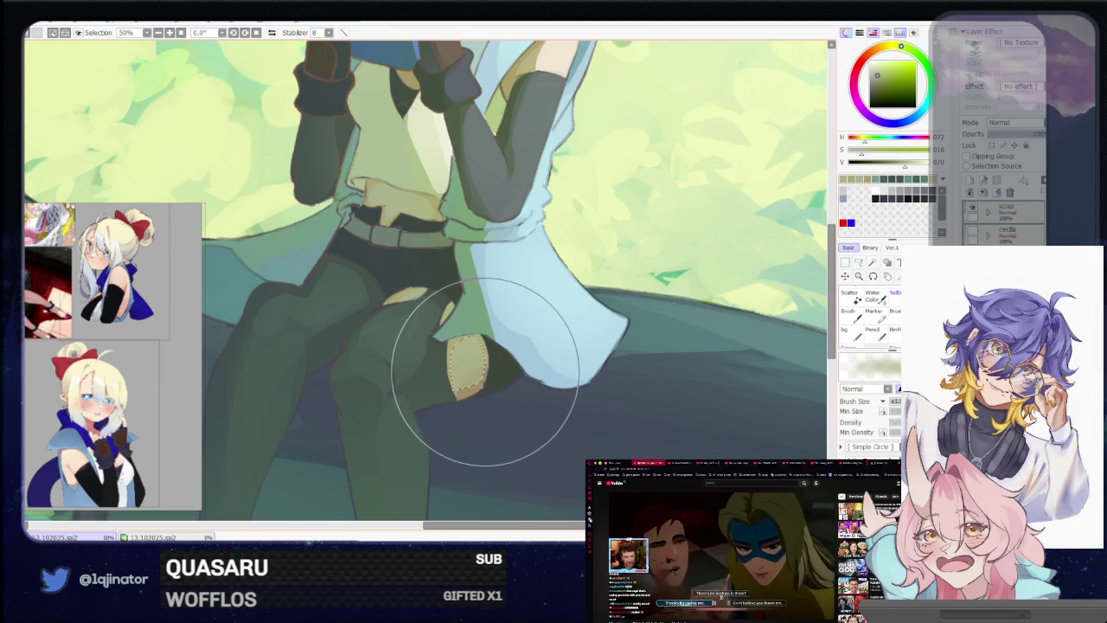
Start a lasso selection around the small skin gap on the thigh above the knee
scroll(760, 294, down, 3)
scroll(760, 294, down, 1)
key(l)
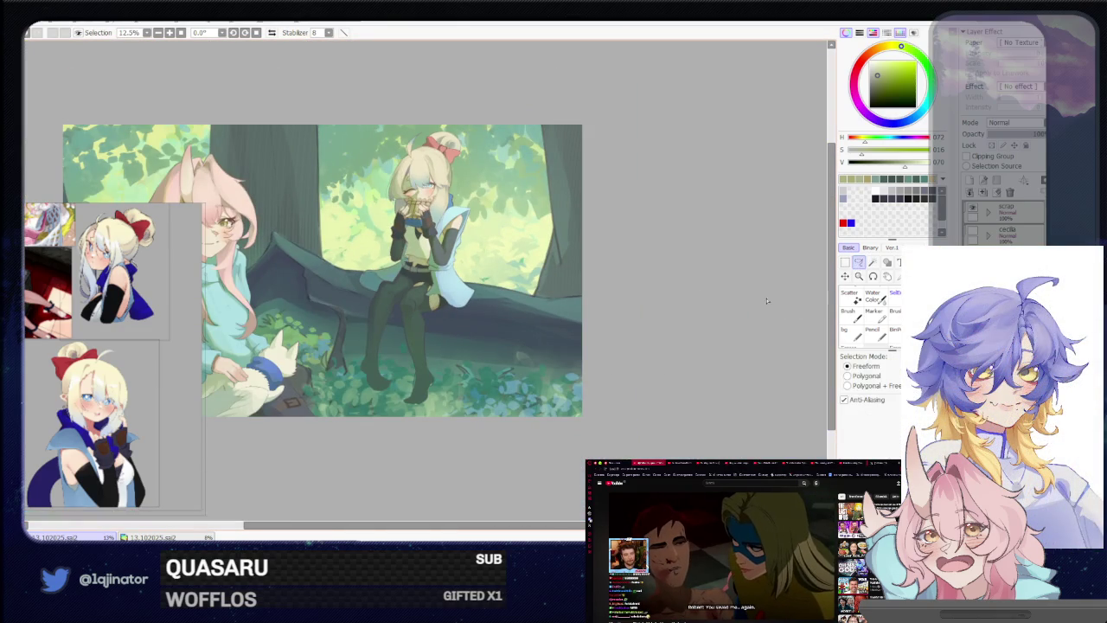
scroll(415, 234, up, 2)
scroll(415, 234, up, 2)
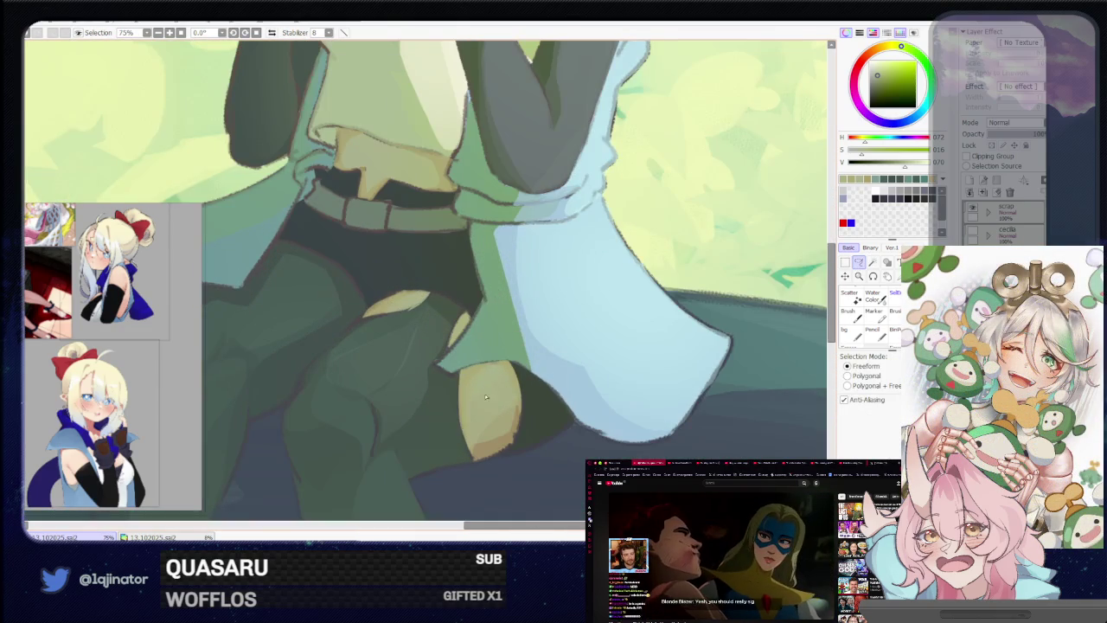
scroll(487, 410, up, 1)
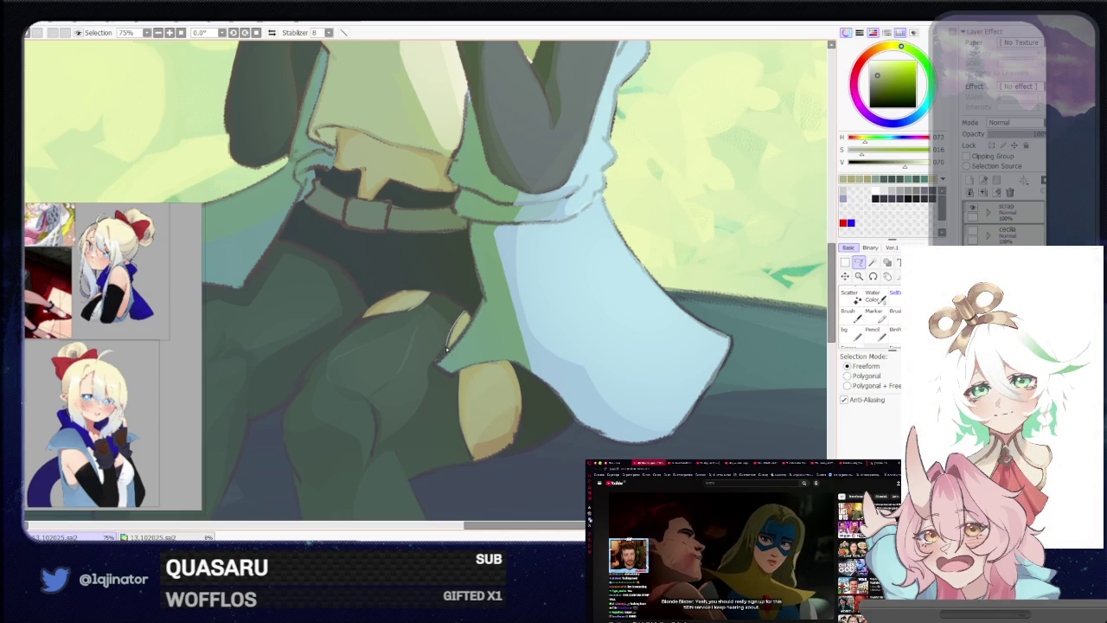
drag(448, 348, 467, 332)
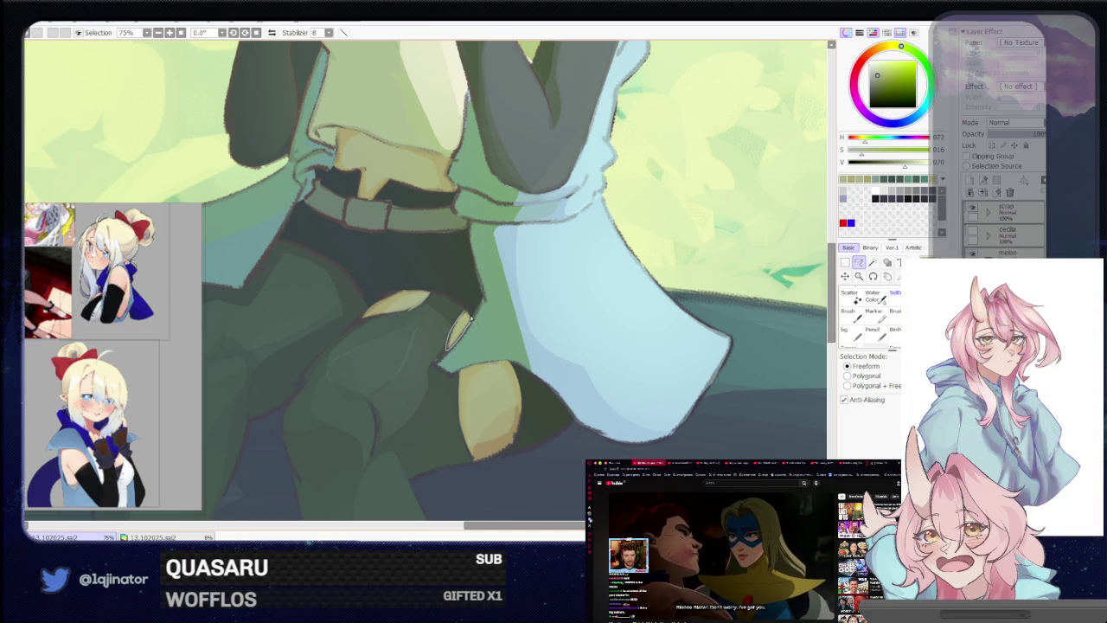
scroll(470, 347, down, 3)
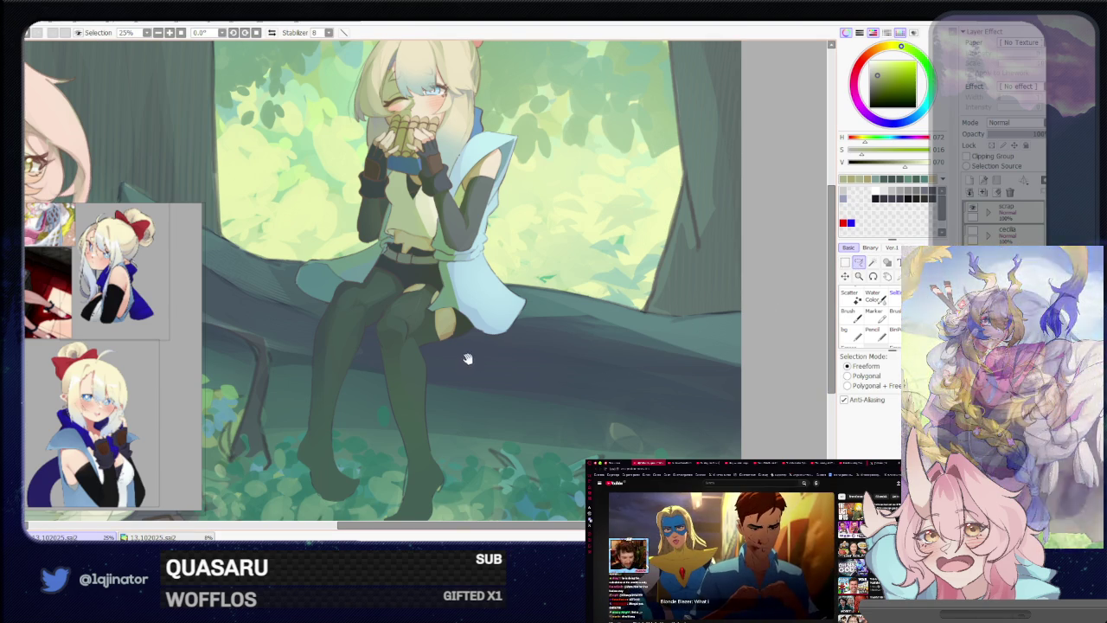
Undo the latest stroke on the panpipe girl's hands and face
scroll(464, 358, up, 1)
scroll(473, 393, up, 1)
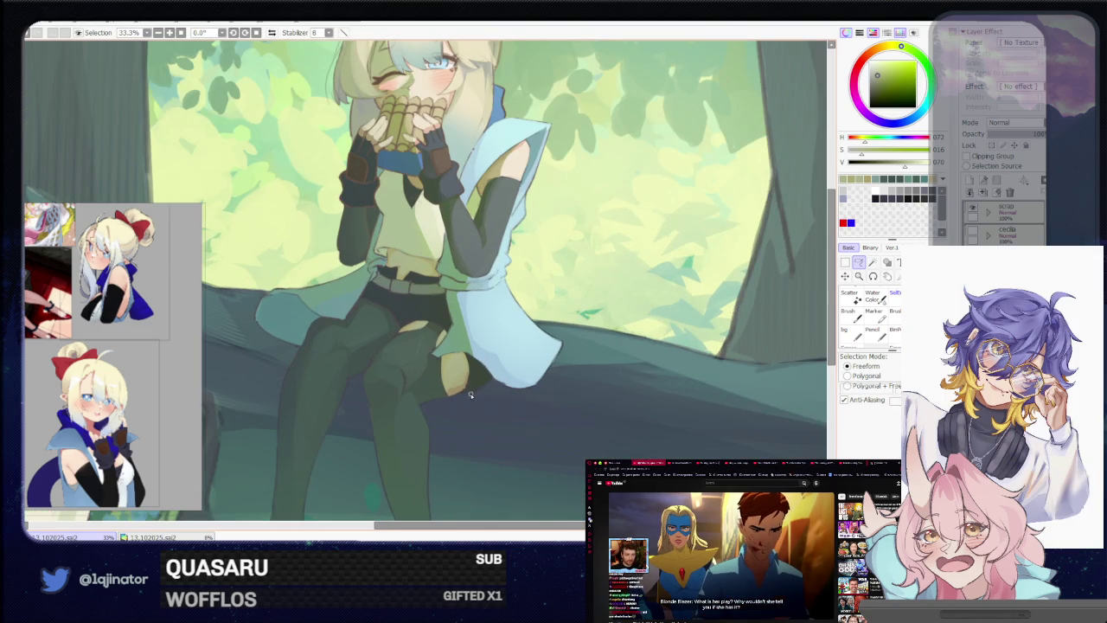
scroll(577, 424, up, 2)
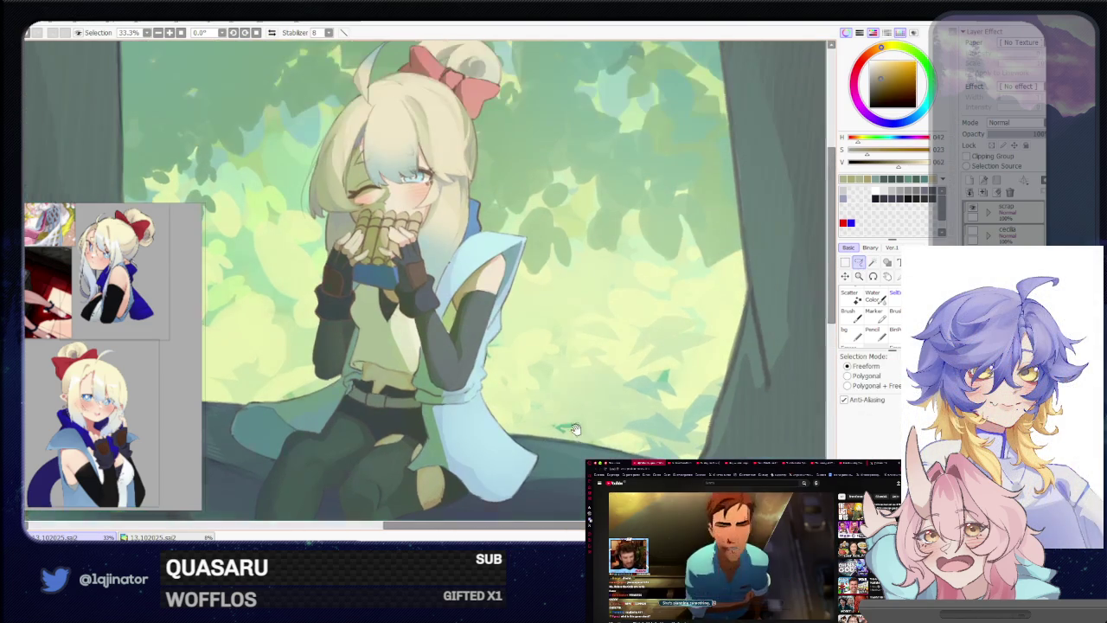
key(ctrl+z)
scroll(554, 346, up, 2)
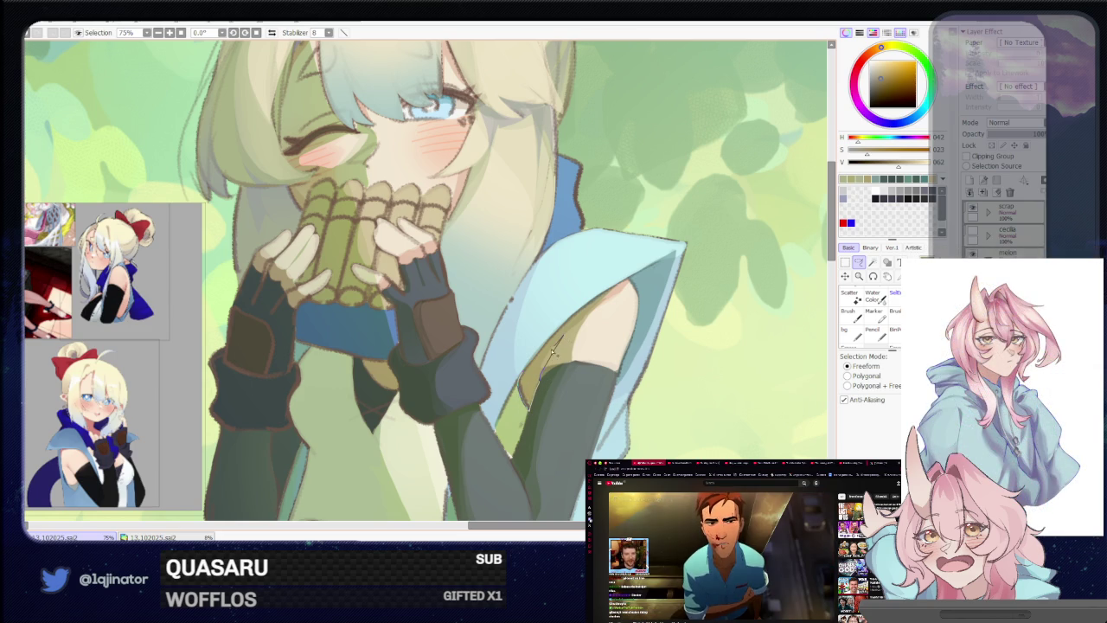
key(b)
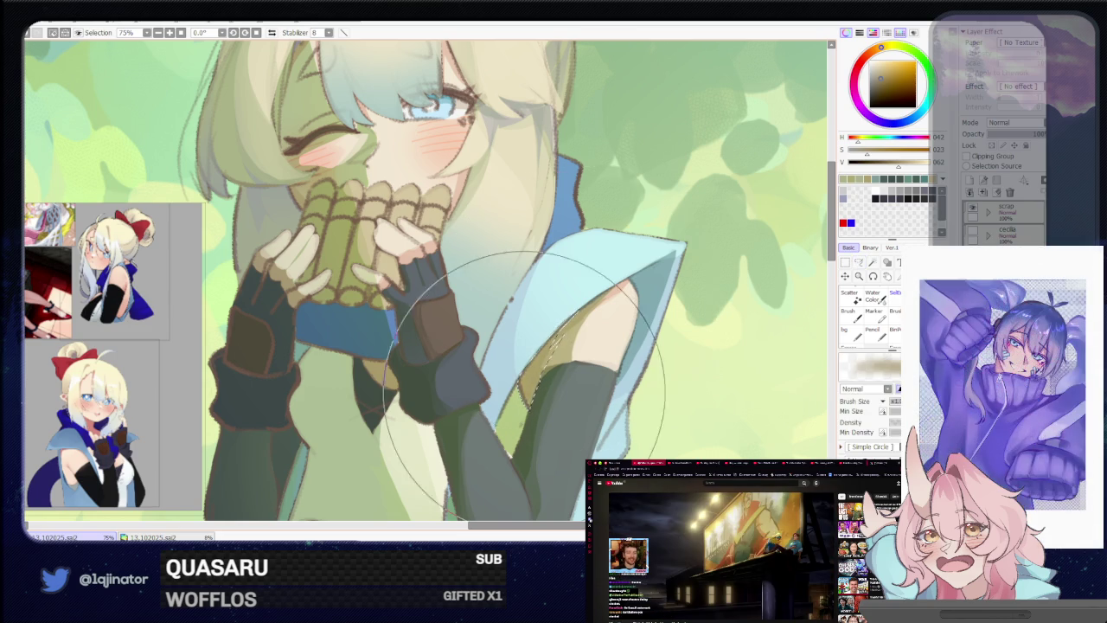
scroll(597, 321, down, 4)
key(l)
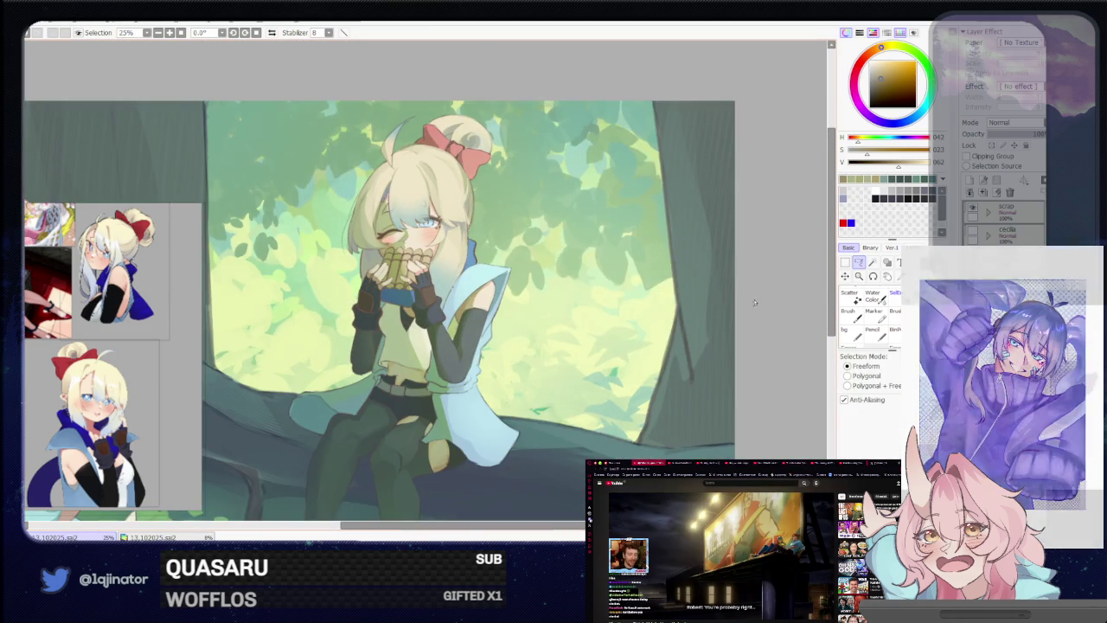
Pan and zoom around the girl's face and hands to review them closely
drag(561, 400, 586, 375)
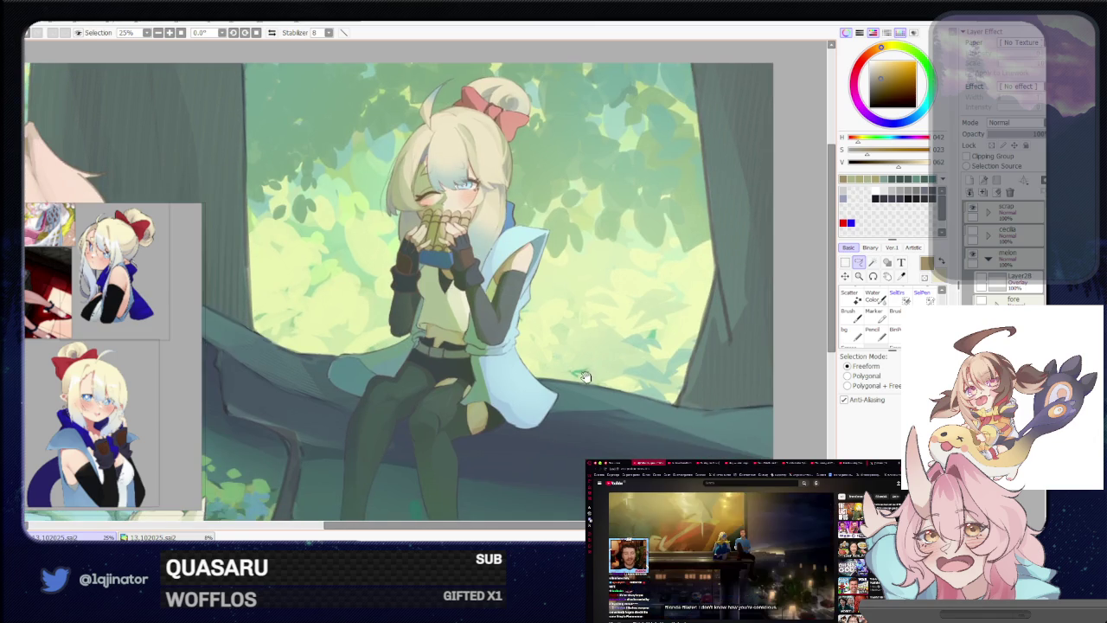
scroll(571, 345, up, 1)
scroll(592, 305, up, 3)
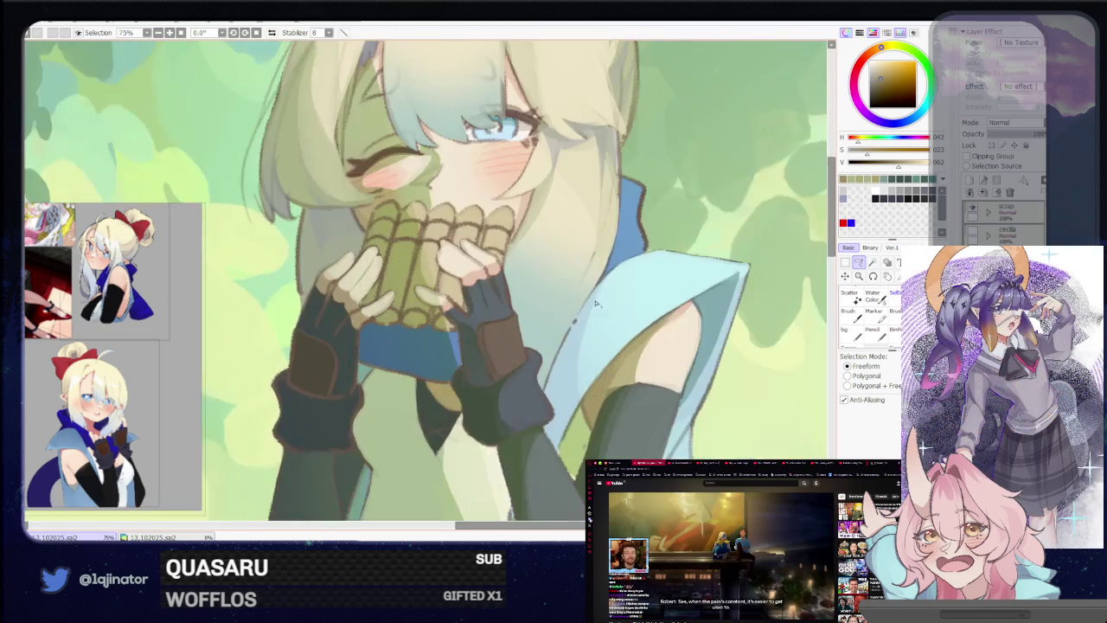
drag(712, 303, 599, 306)
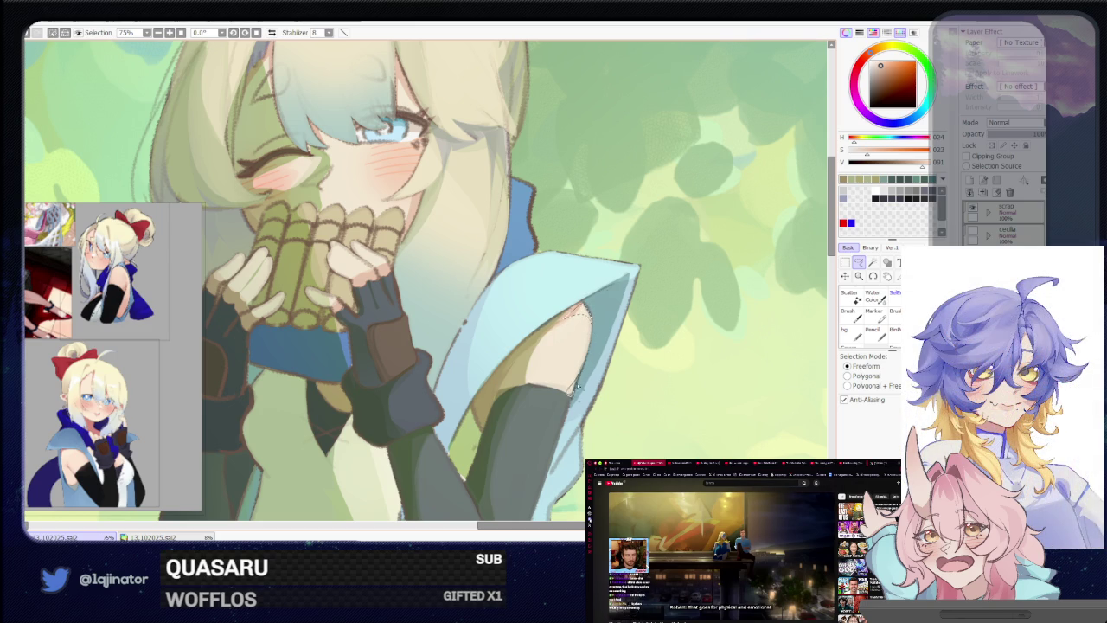
scroll(804, 304, down, 3)
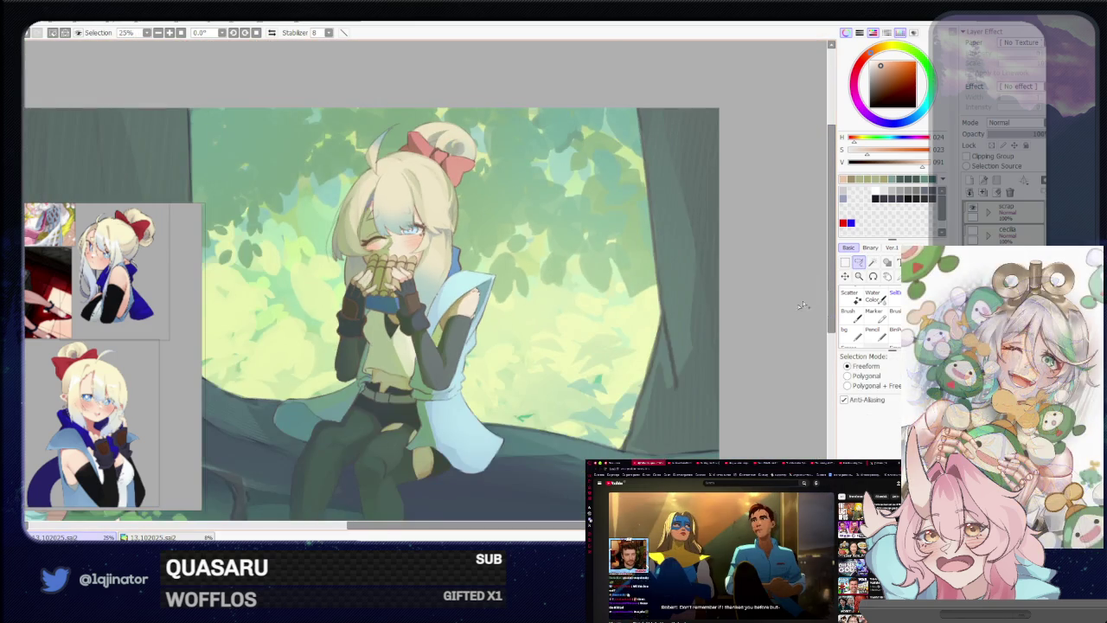
scroll(687, 293, down, 2)
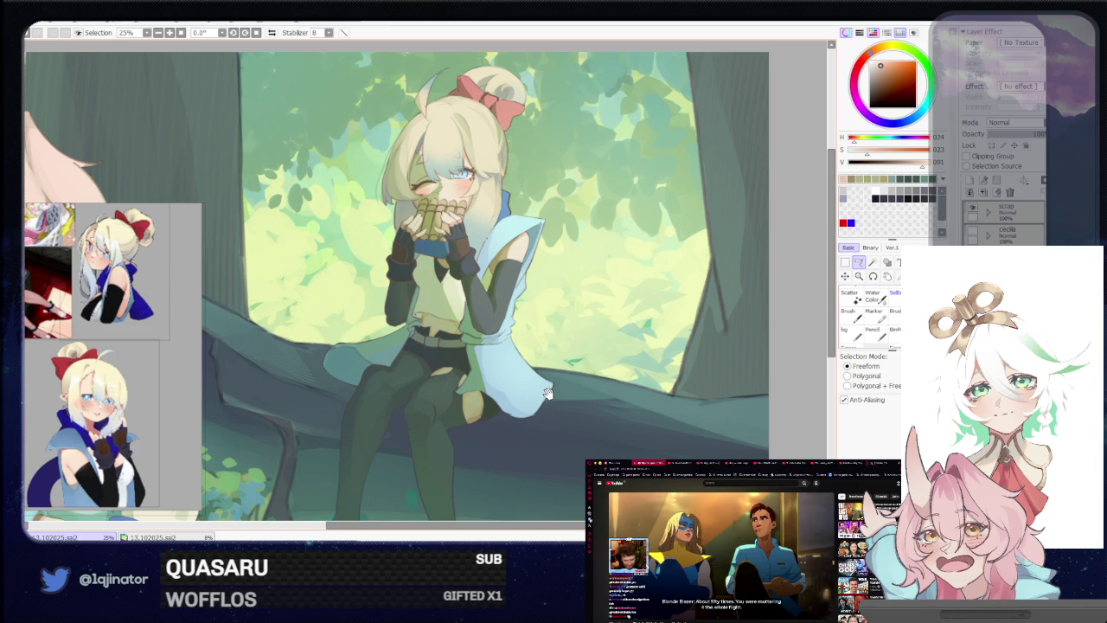
scroll(546, 395, up, 2)
scroll(582, 289, up, 2)
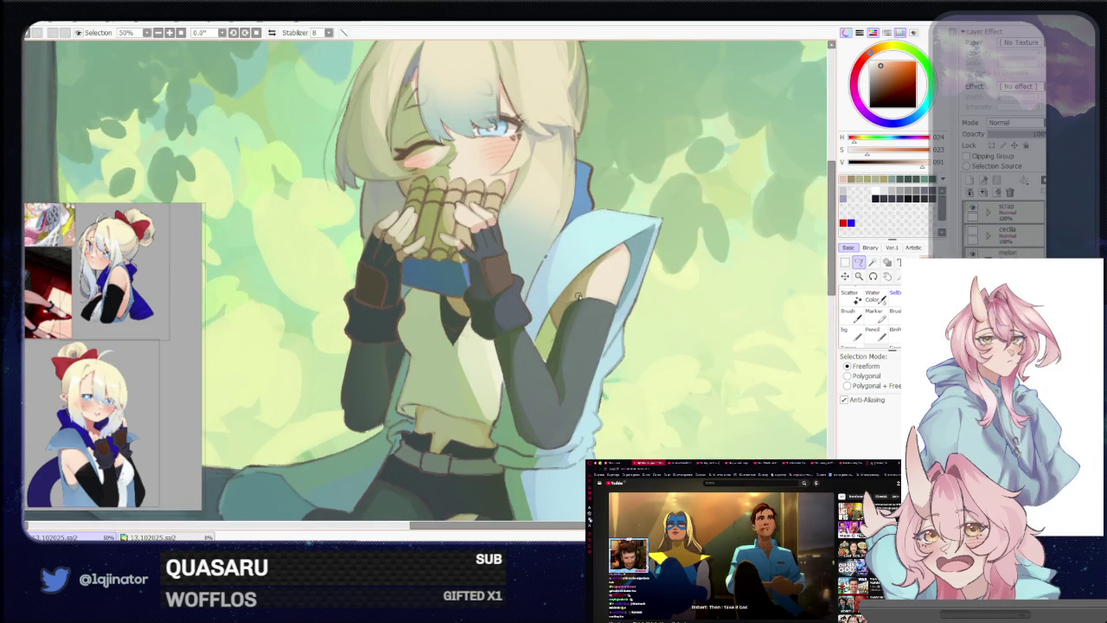
key(b)
scroll(582, 290, up, 2)
key(a)
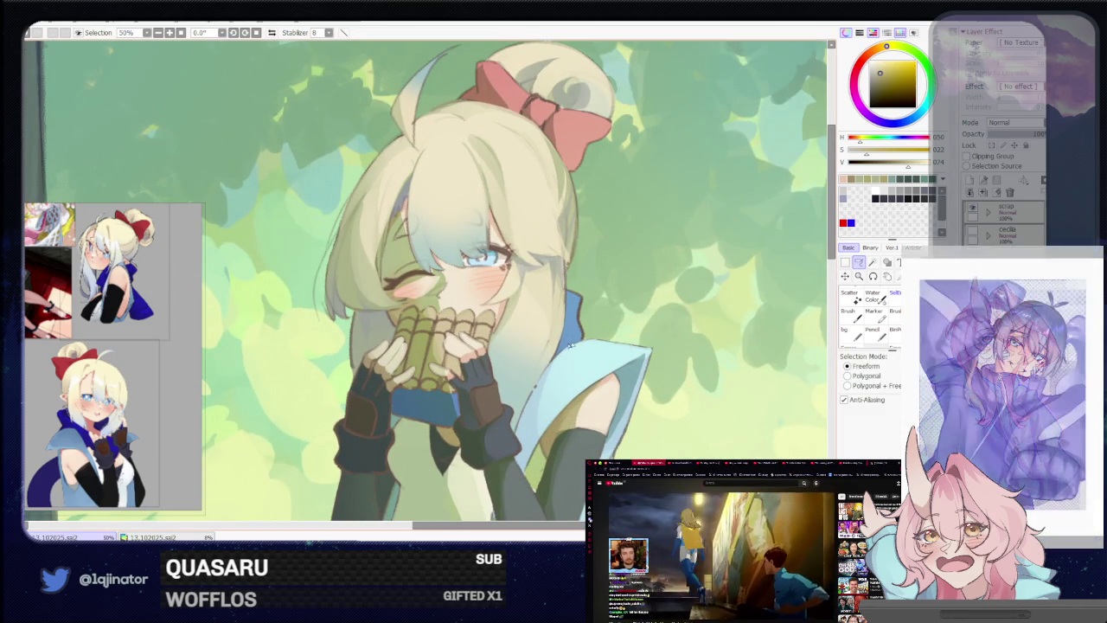
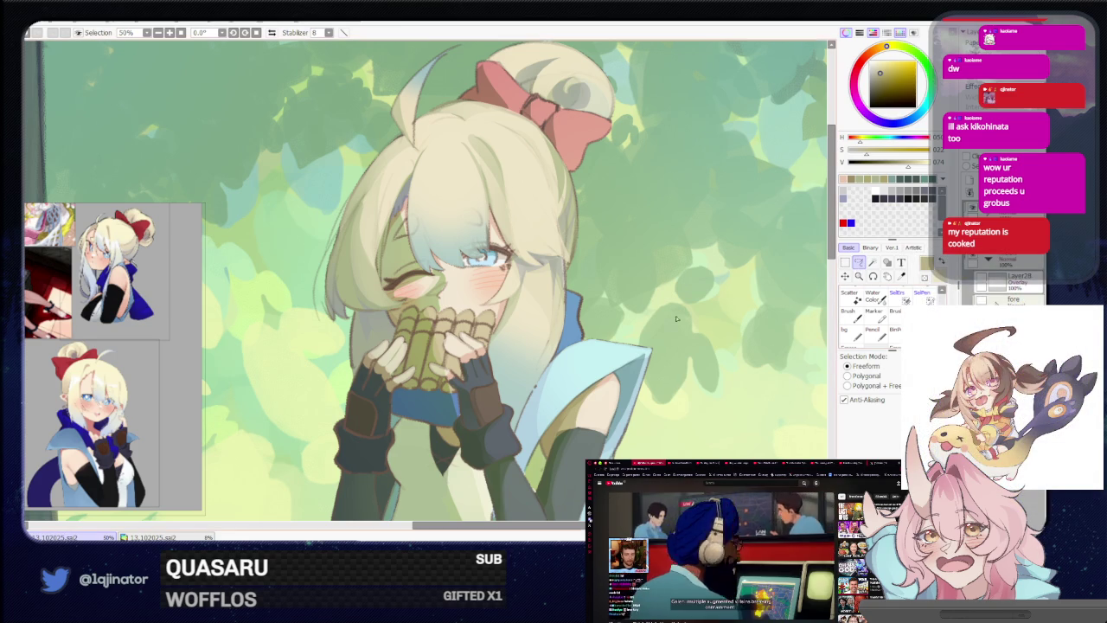
Pan the view up over the blonde girl's face and adjust the zoom
drag(553, 363, 558, 327)
drag(551, 424, 552, 398)
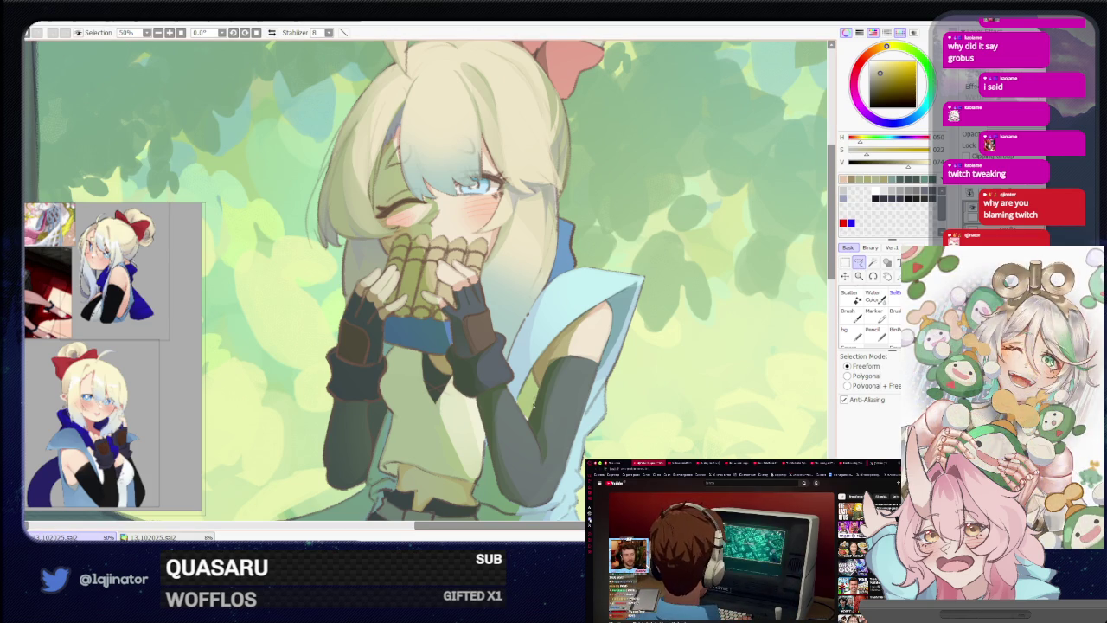
scroll(571, 331, down, 1)
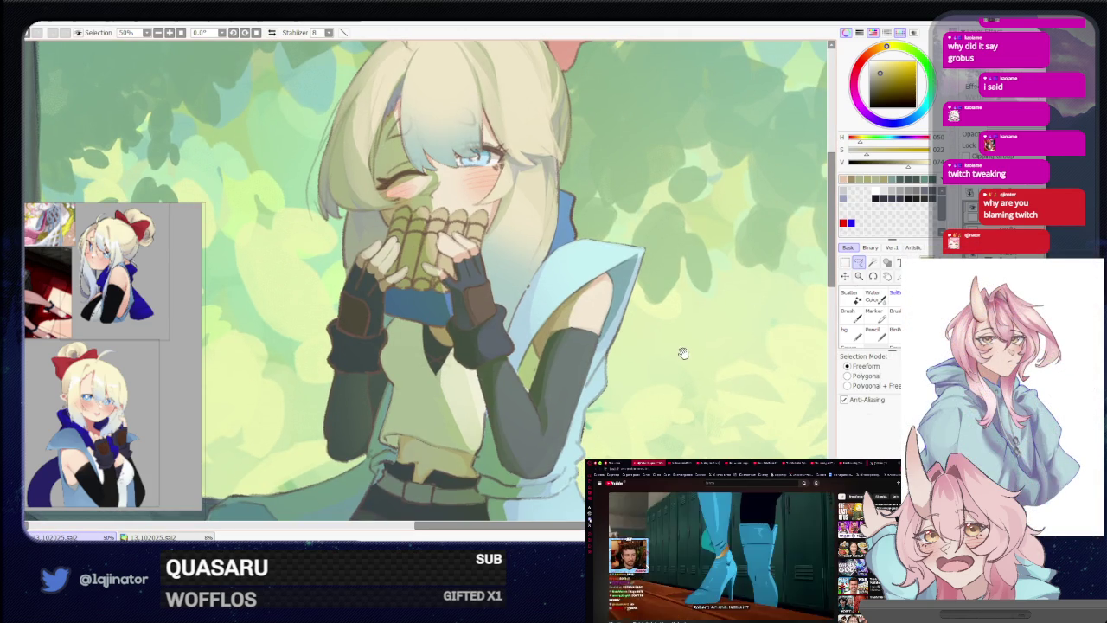
scroll(495, 325, up, 5)
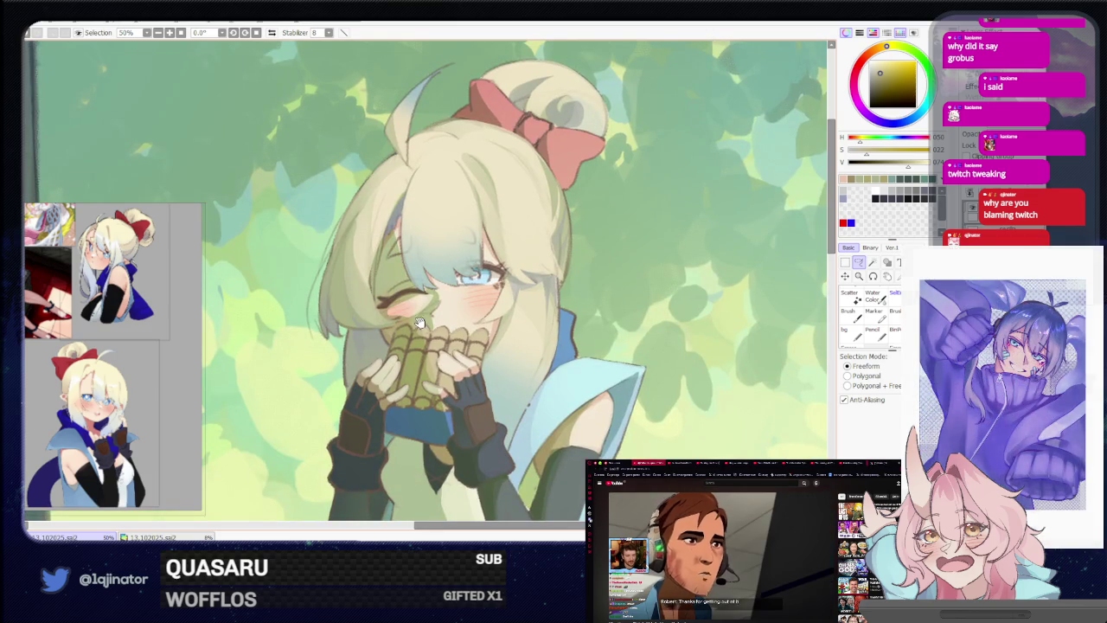
scroll(426, 326, up, 3)
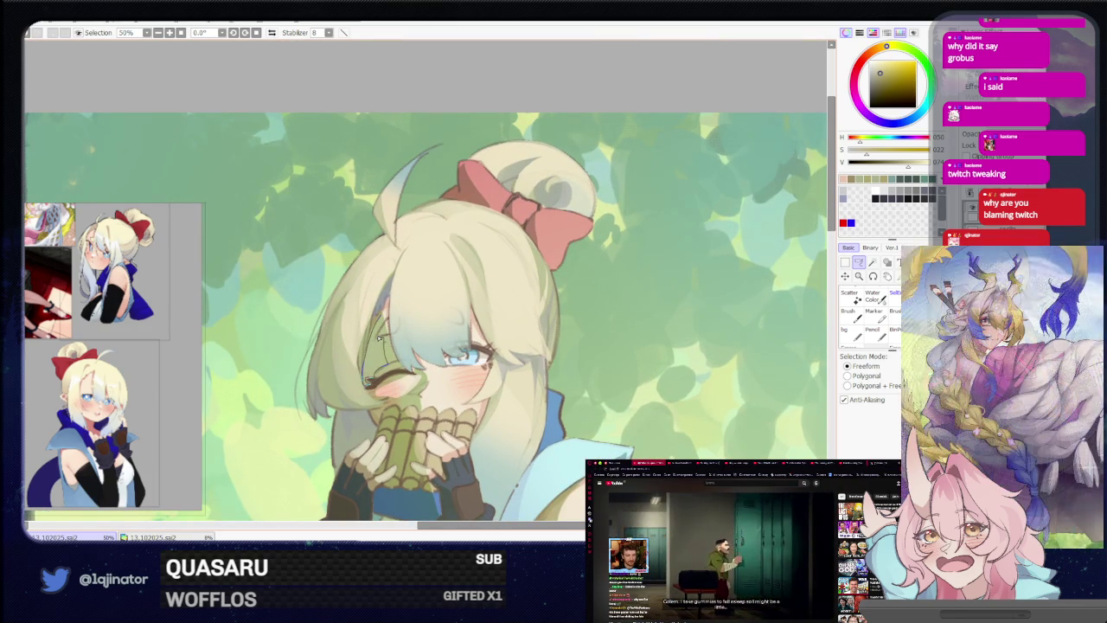
Try brushes, settle on Water Color, then pick the freehand selection tool at 25% zoom
key(b)
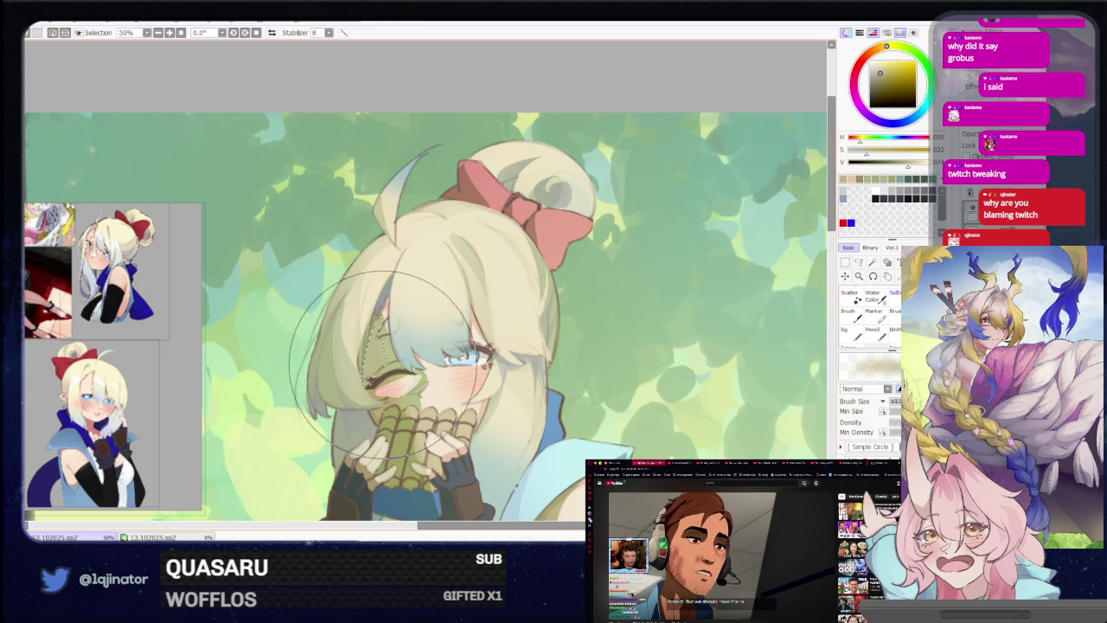
drag(608, 340, 582, 314)
key(alt)
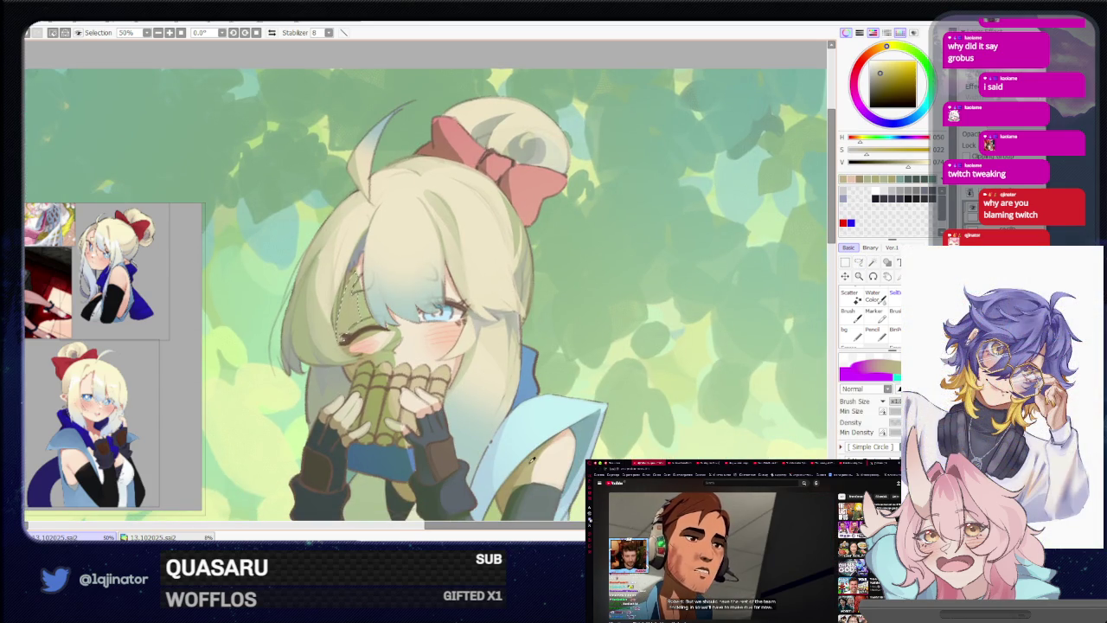
click(876, 297)
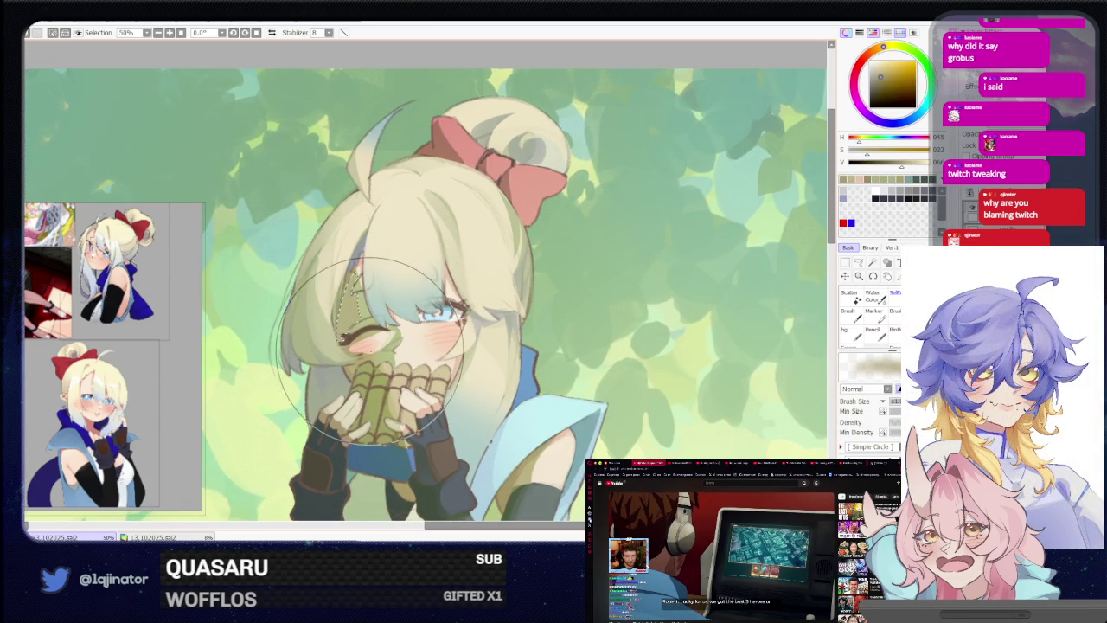
click(859, 262)
scroll(629, 304, down, 2)
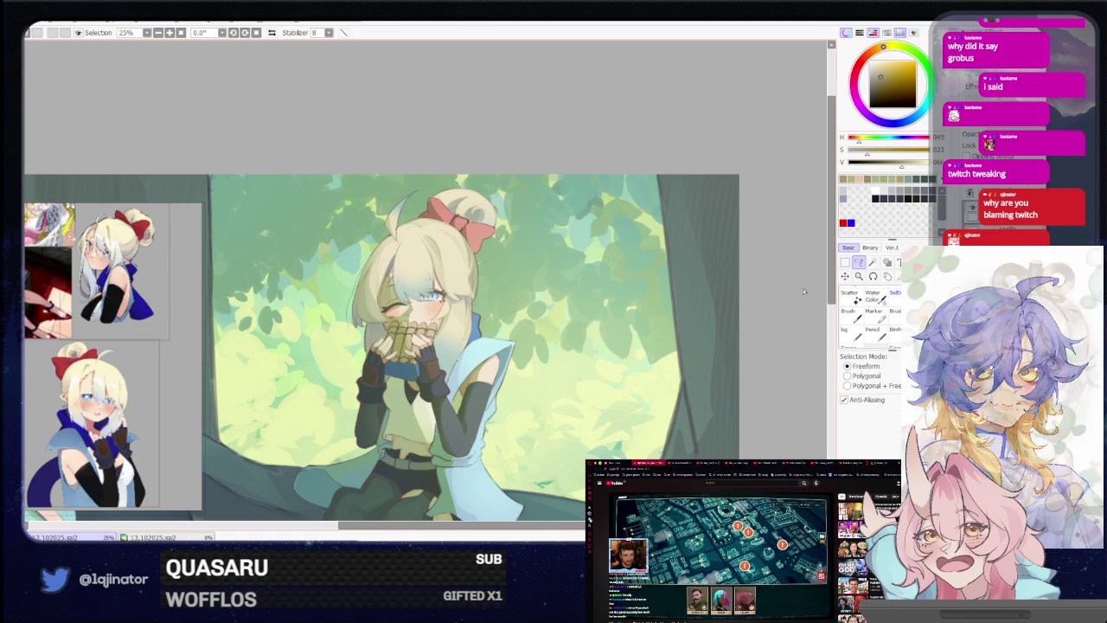
Zoom out from 25% to 8.33% to show both girls and the white dog
scroll(660, 334, up, 2)
scroll(555, 447, down, 2)
scroll(554, 447, down, 2)
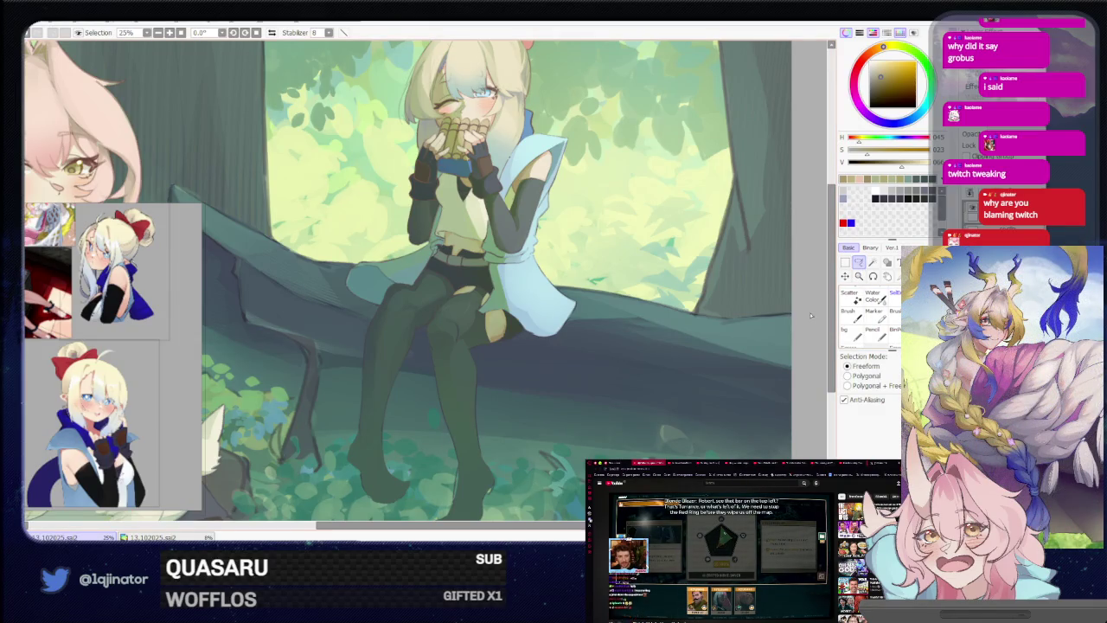
scroll(683, 403, down, 1)
scroll(670, 411, down, 2)
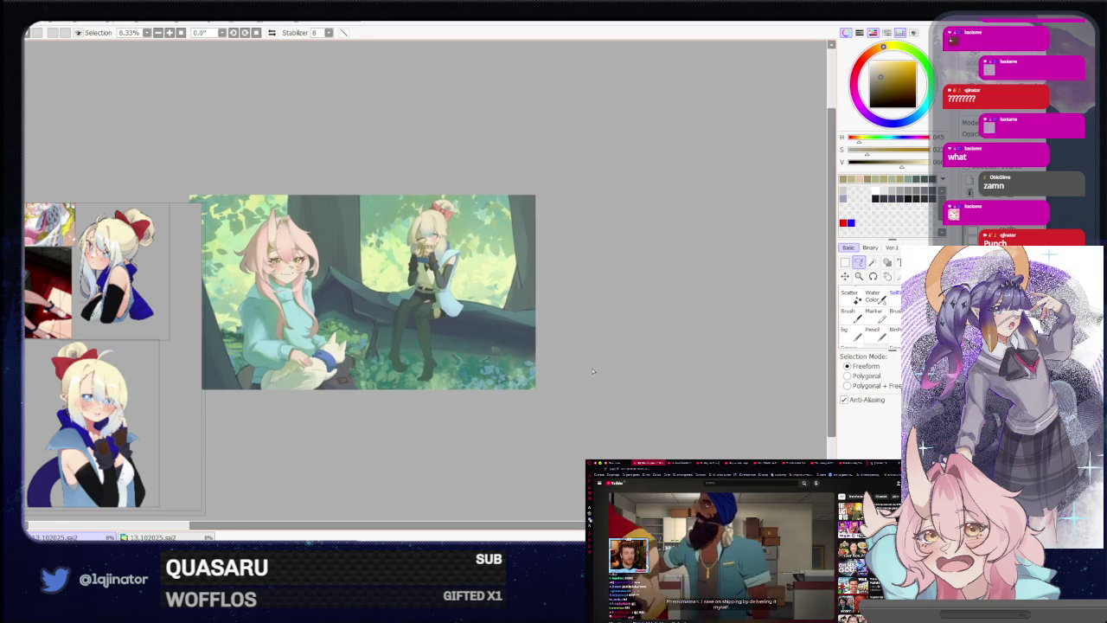
scroll(590, 370, up, 1)
scroll(537, 375, up, 1)
drag(536, 376, 528, 403)
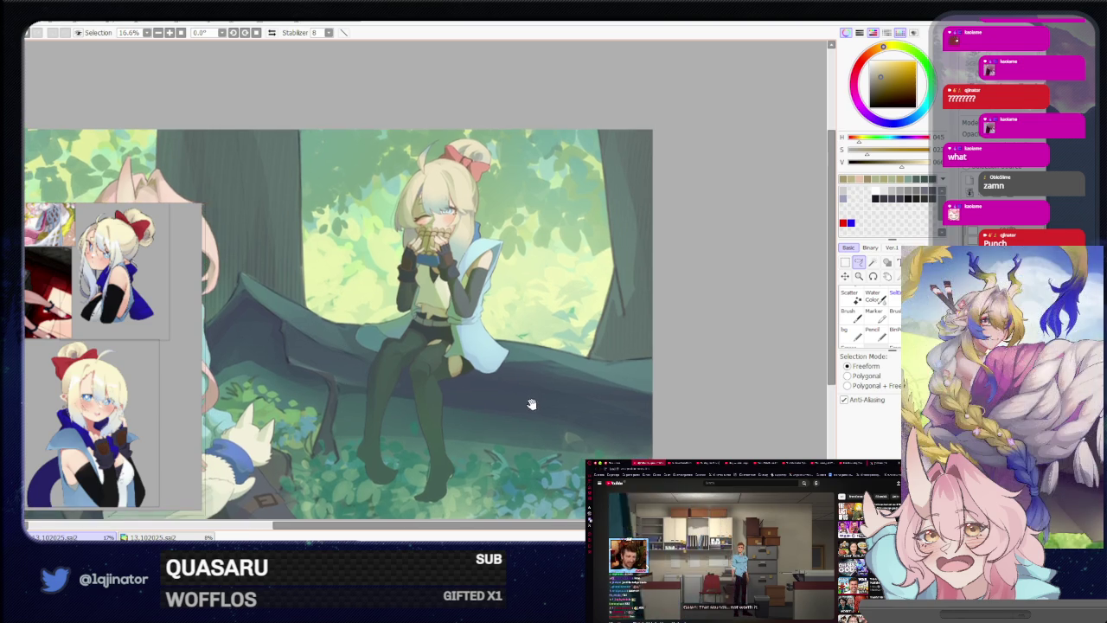
scroll(529, 403, up, 1)
scroll(491, 401, up, 1)
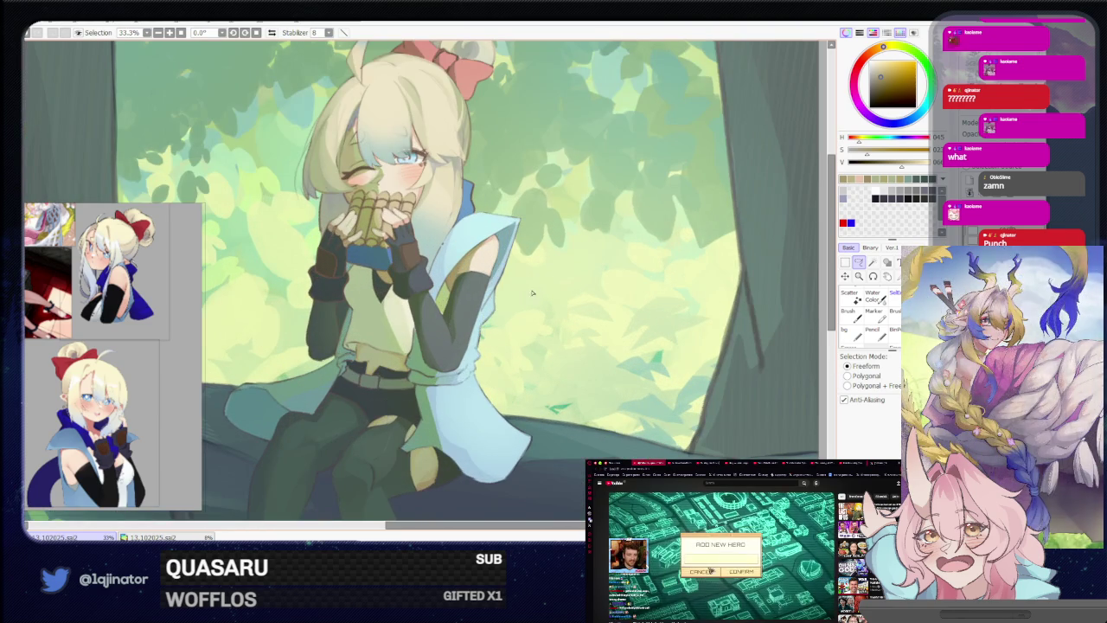
scroll(489, 400, up, 1)
scroll(452, 372, up, 1)
key(b)
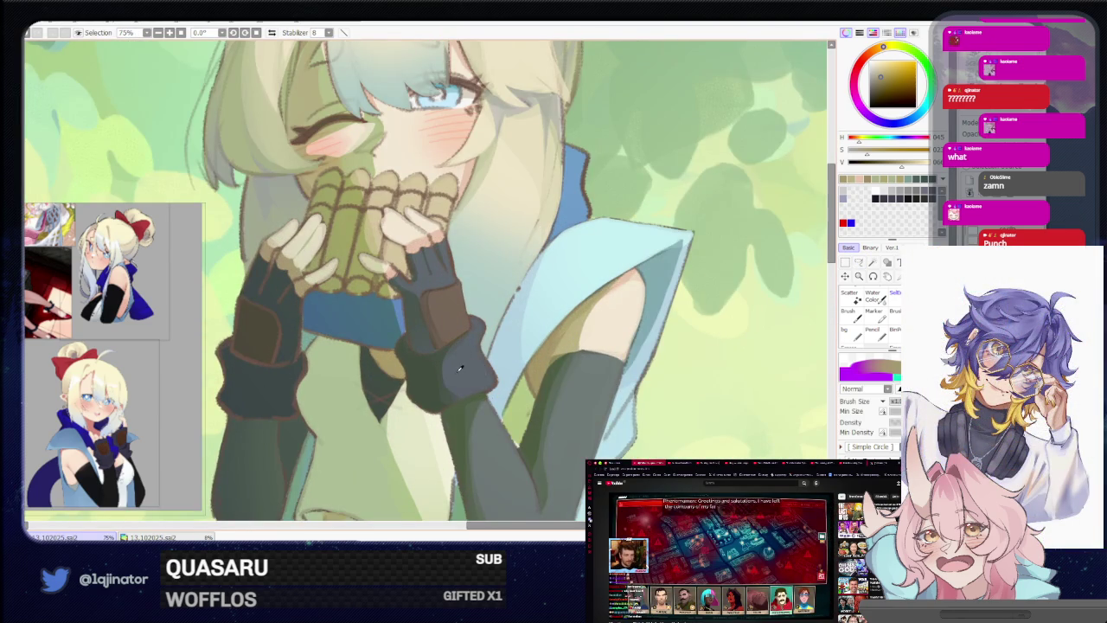
alt+click(459, 369)
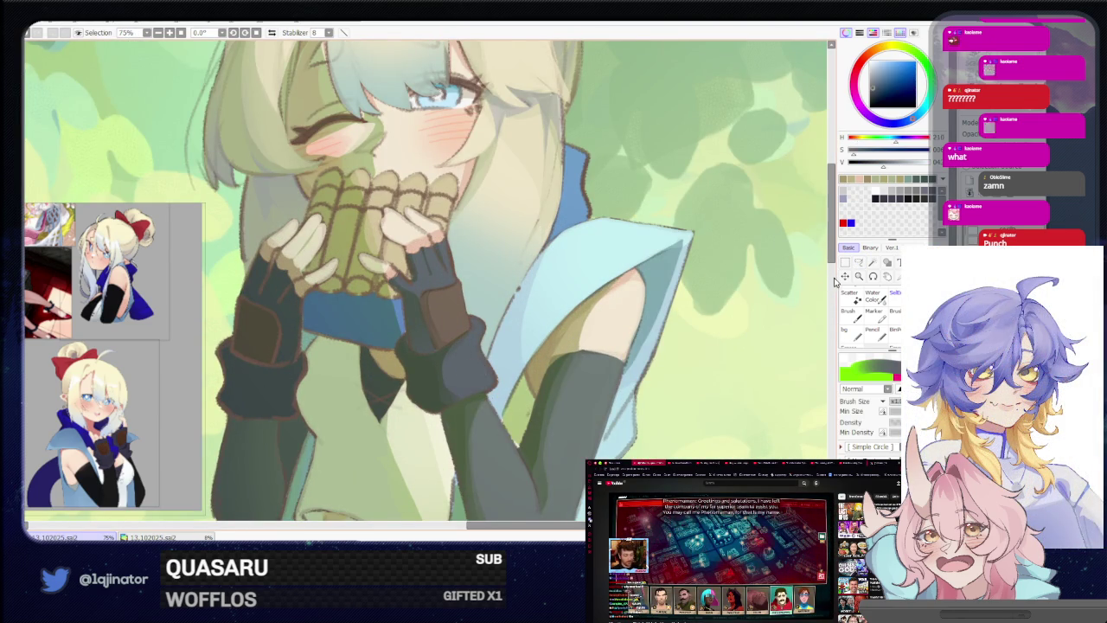
click(859, 261)
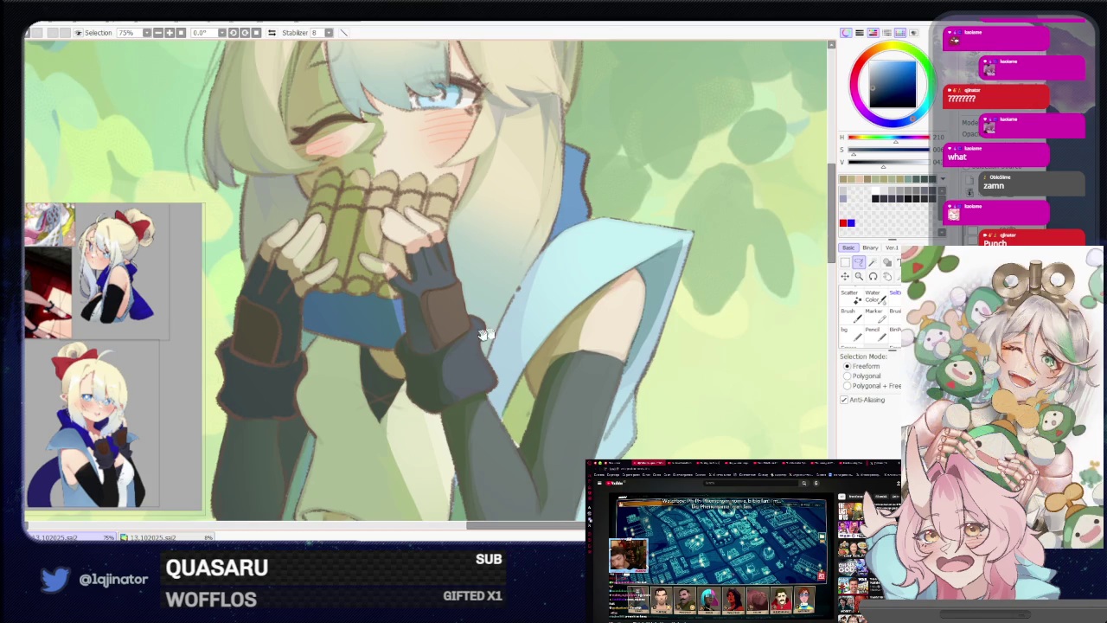
scroll(454, 312, up, 1)
scroll(454, 312, up, 1)
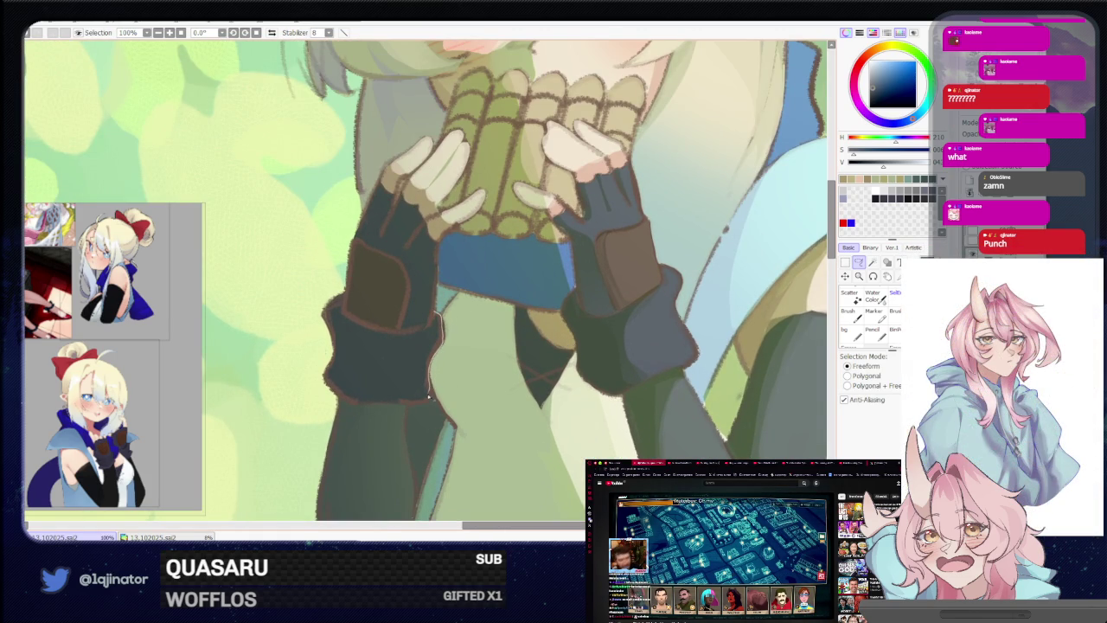
drag(367, 336, 416, 329)
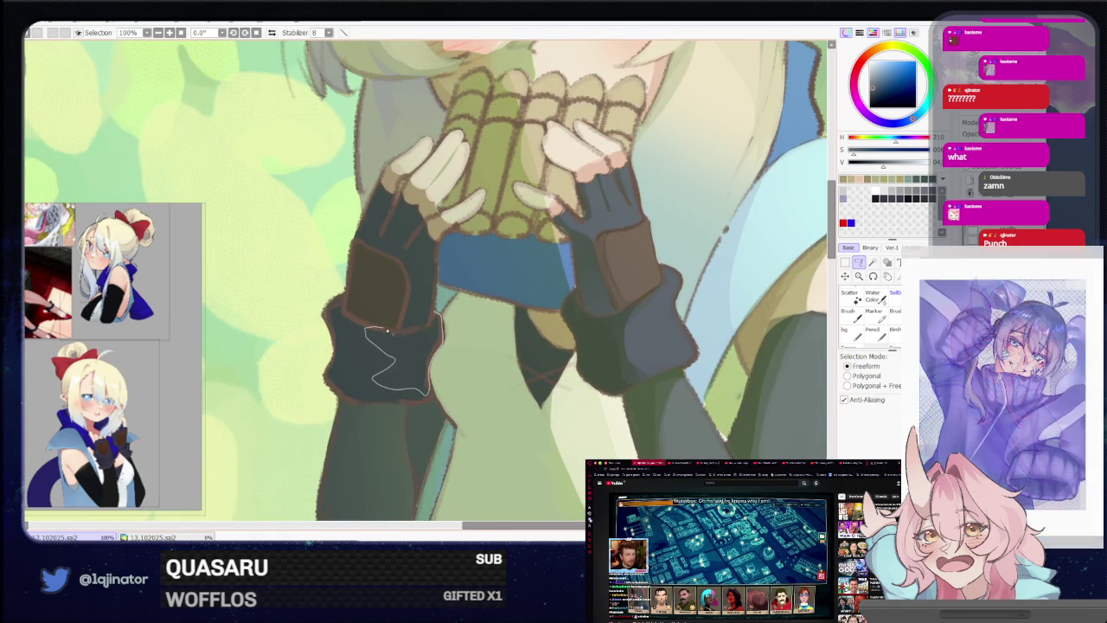
scroll(436, 310, up, 3)
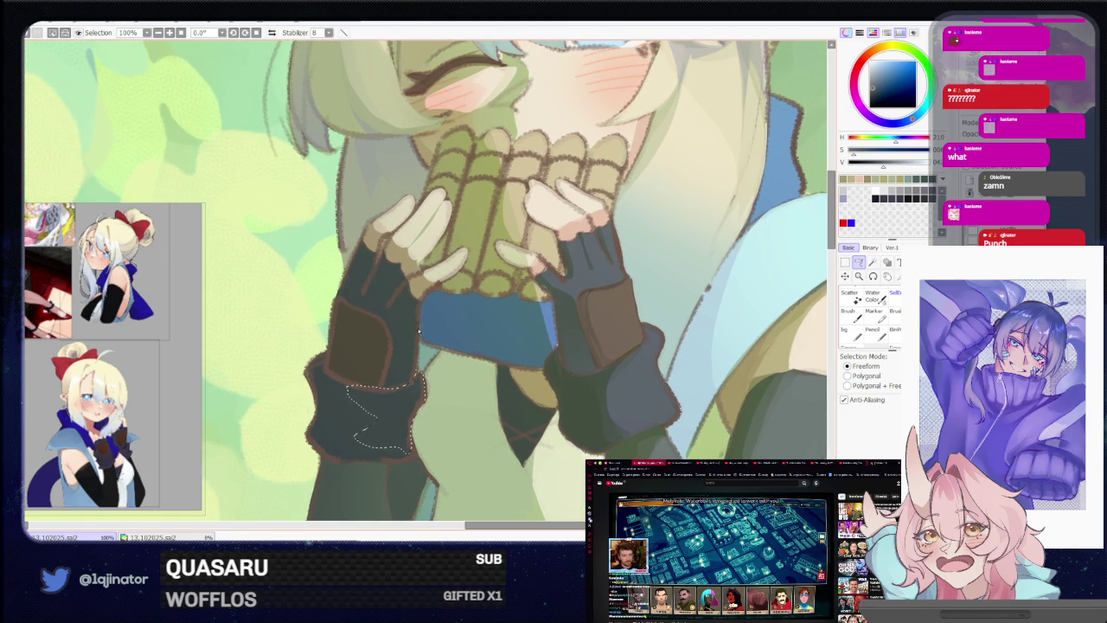
drag(416, 307, 385, 385)
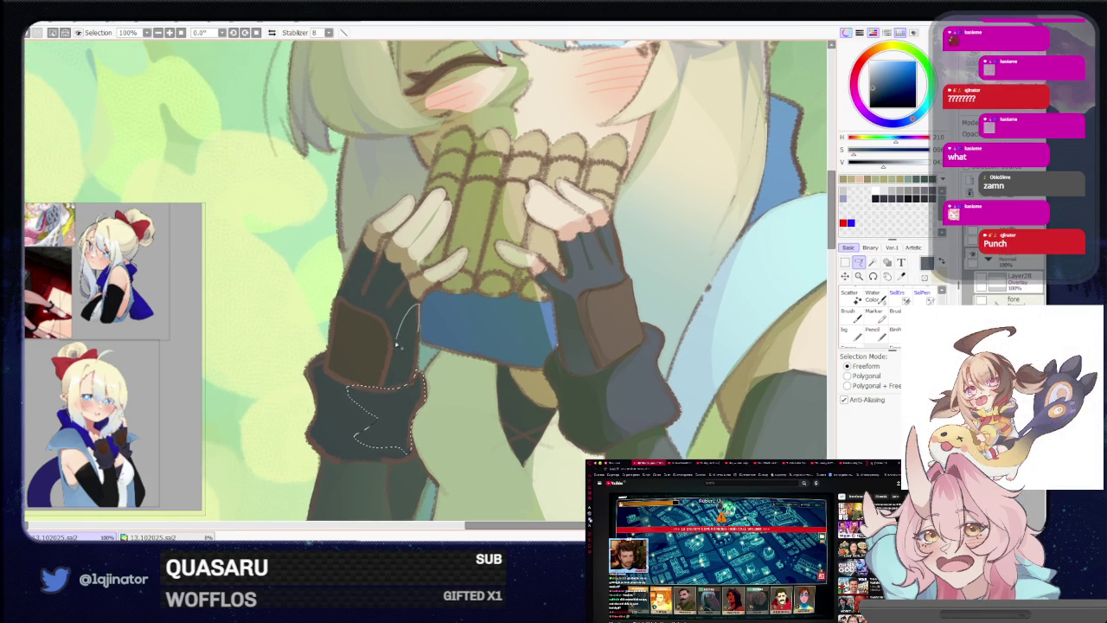
scroll(414, 377, down, 1)
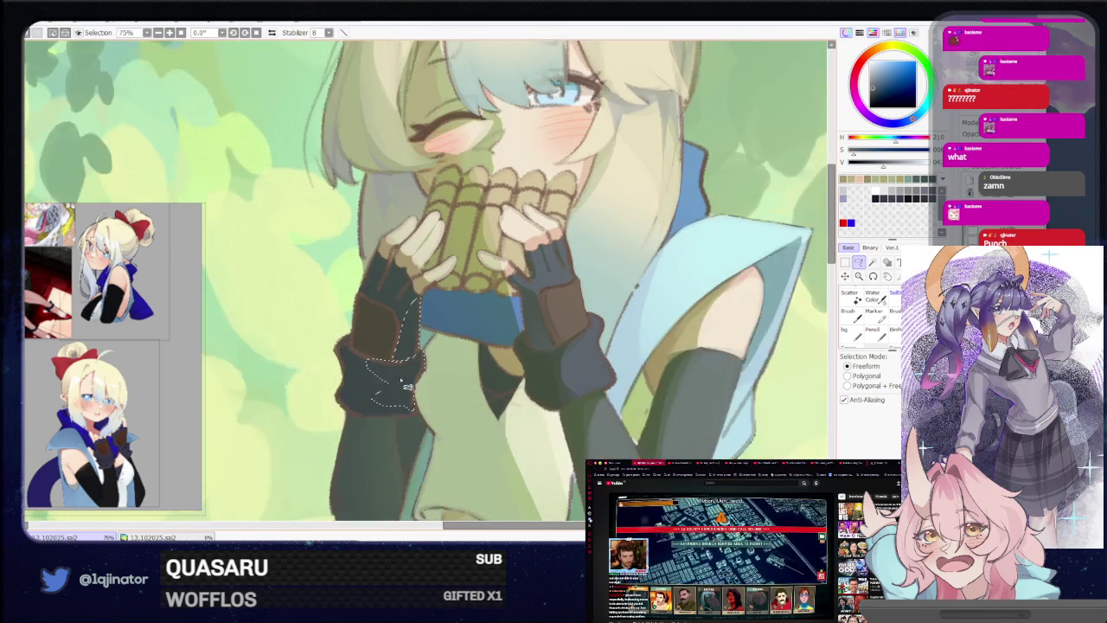
key(b)
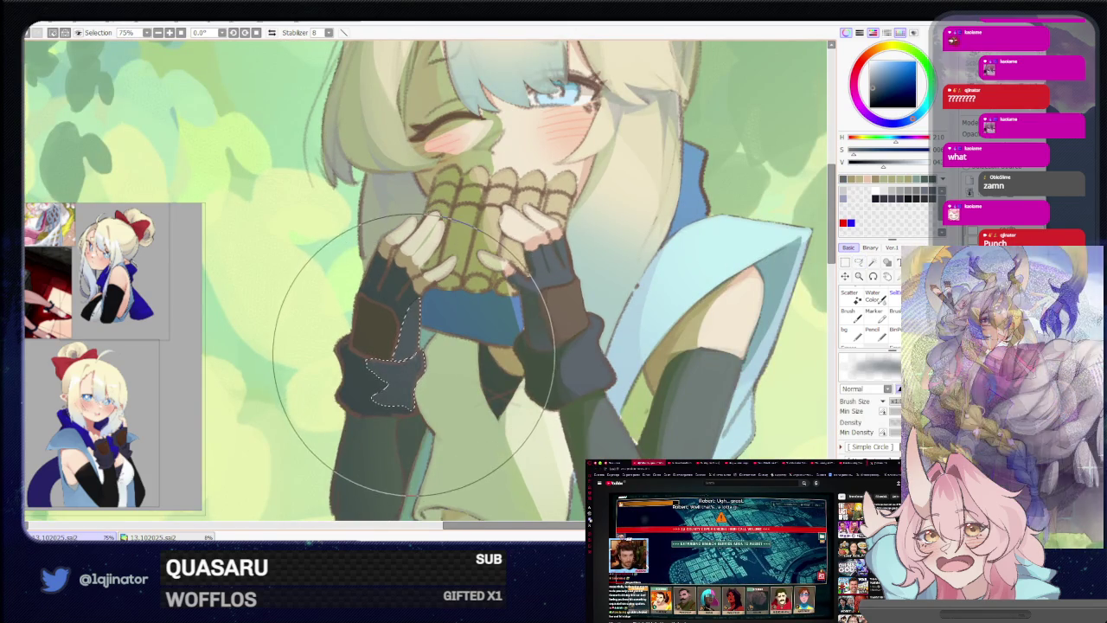
scroll(577, 357, down, 3)
drag(593, 338, 574, 321)
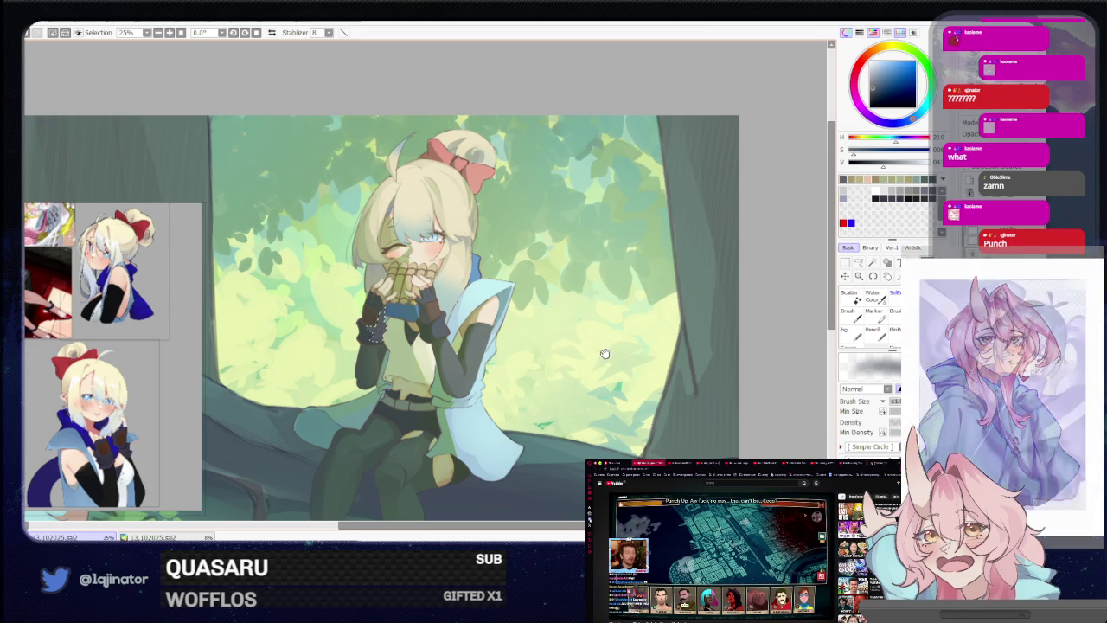
drag(588, 363, 581, 360)
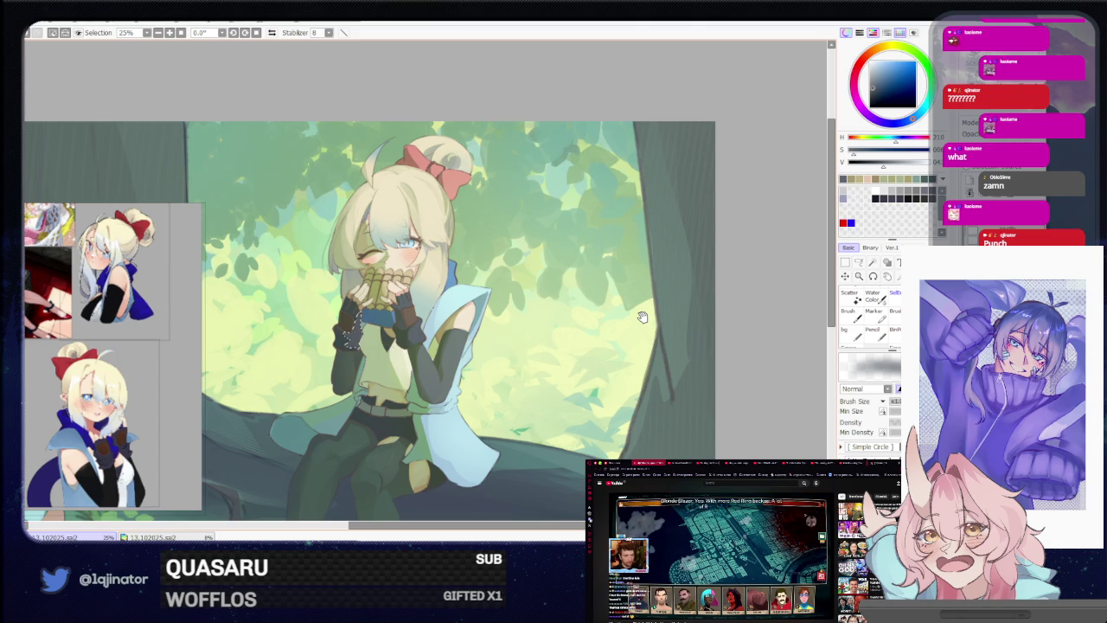
mouse_move(637, 334)
mouse_down()
mouse_move(604, 358)
mouse_move(609, 346)
mouse_up()
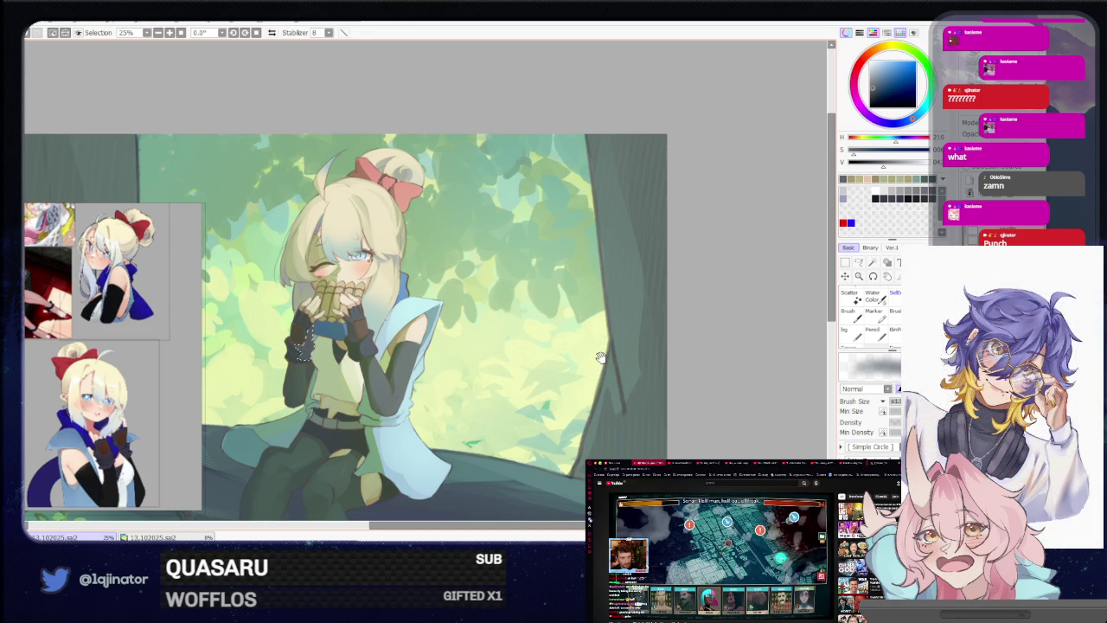
mouse_move(632, 347)
mouse_down()
mouse_move(619, 356)
mouse_move(620, 340)
mouse_up()
Pick the Lasso tool in Freeform selection mode
click(860, 261)
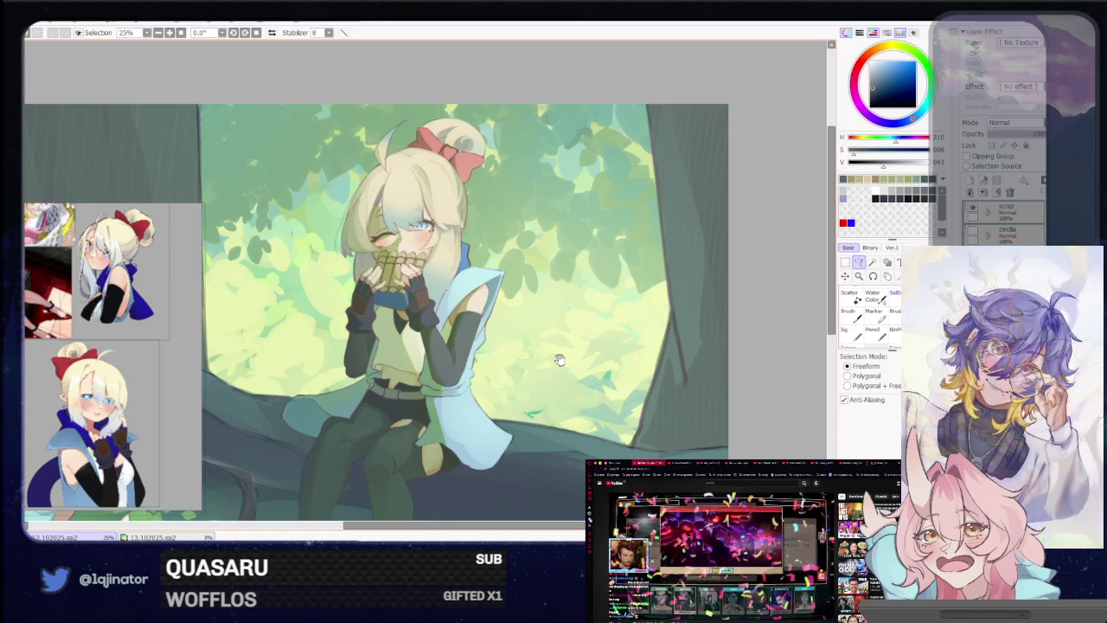
Recentre on the blonde girl and zoom to 75% on her face and pan flute
drag(682, 381, 692, 356)
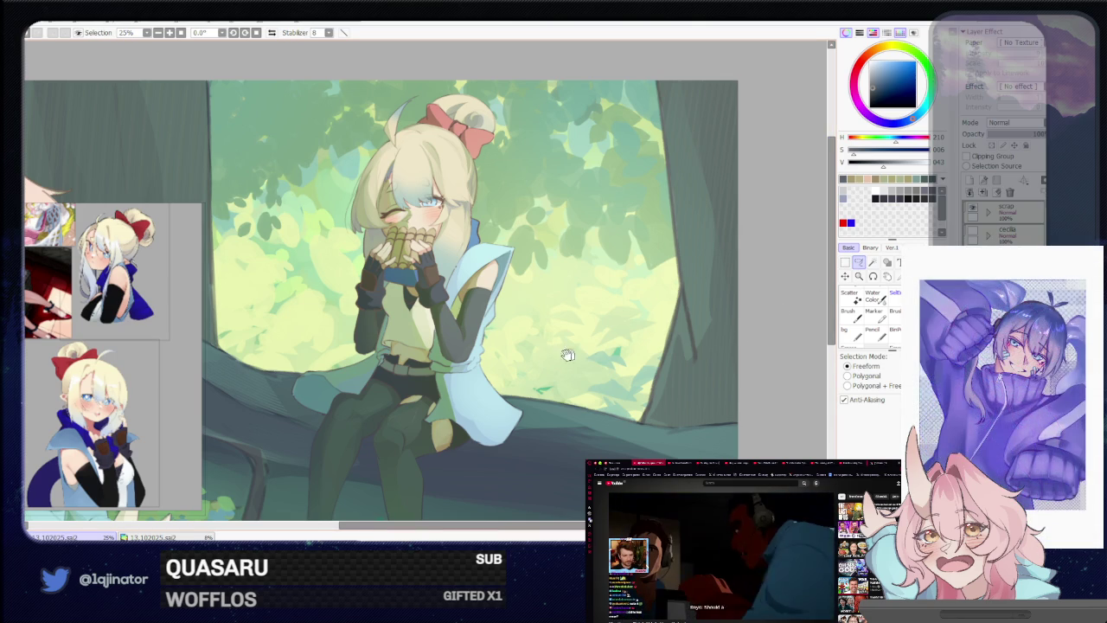
scroll(503, 381, up, 2)
scroll(503, 381, up, 2)
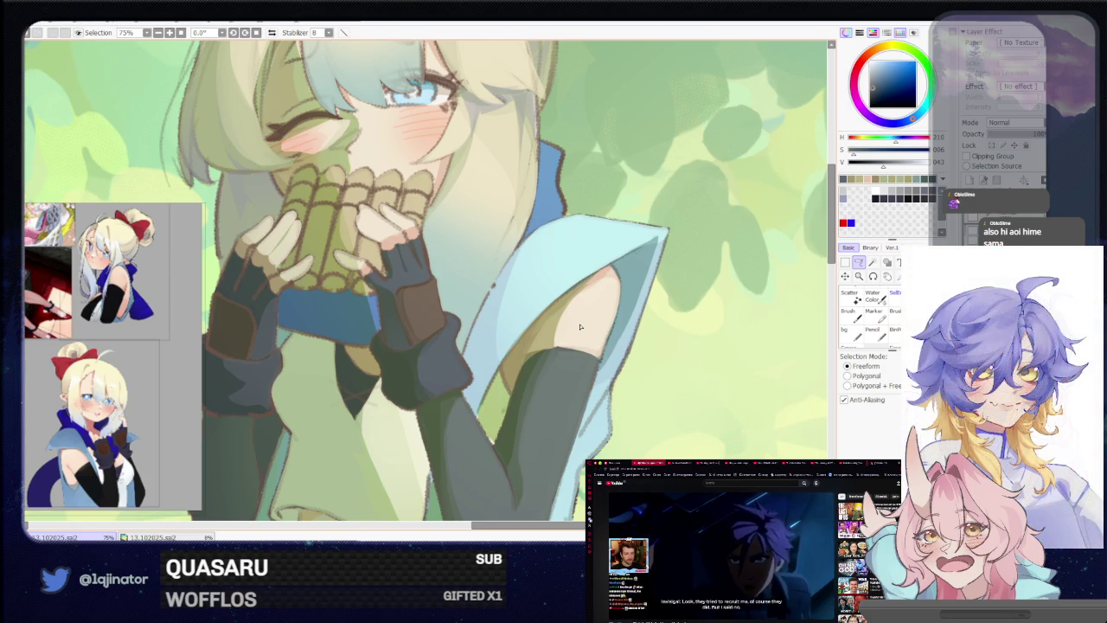
Zoom out to 16.6% and reposition the whole forest scene in the window
scroll(662, 372, down, 3)
scroll(662, 372, down, 2)
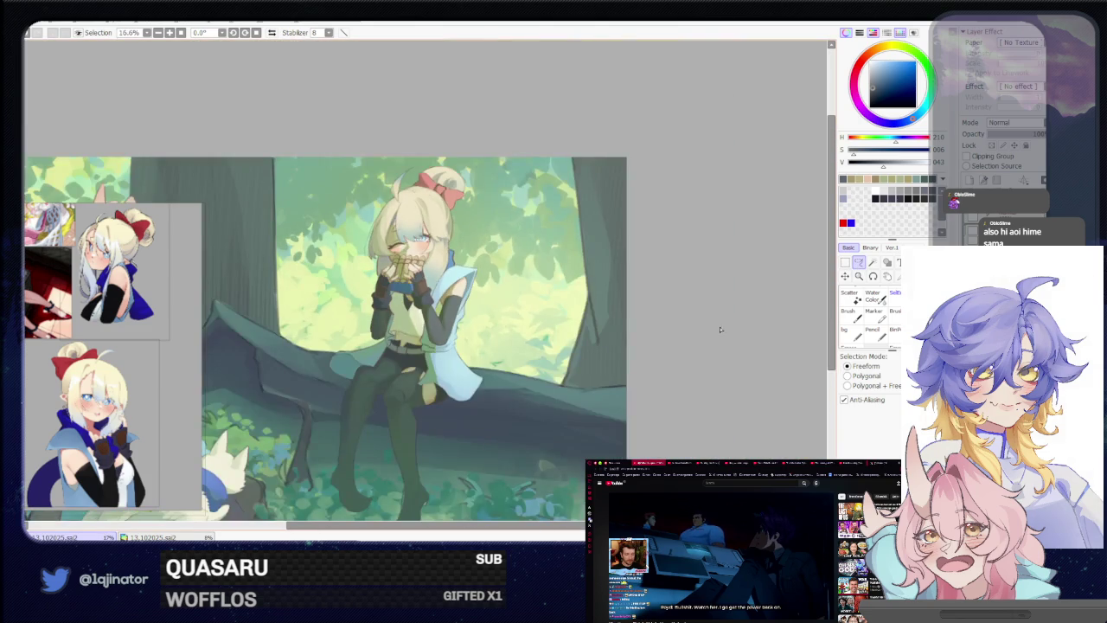
drag(661, 372, 667, 362)
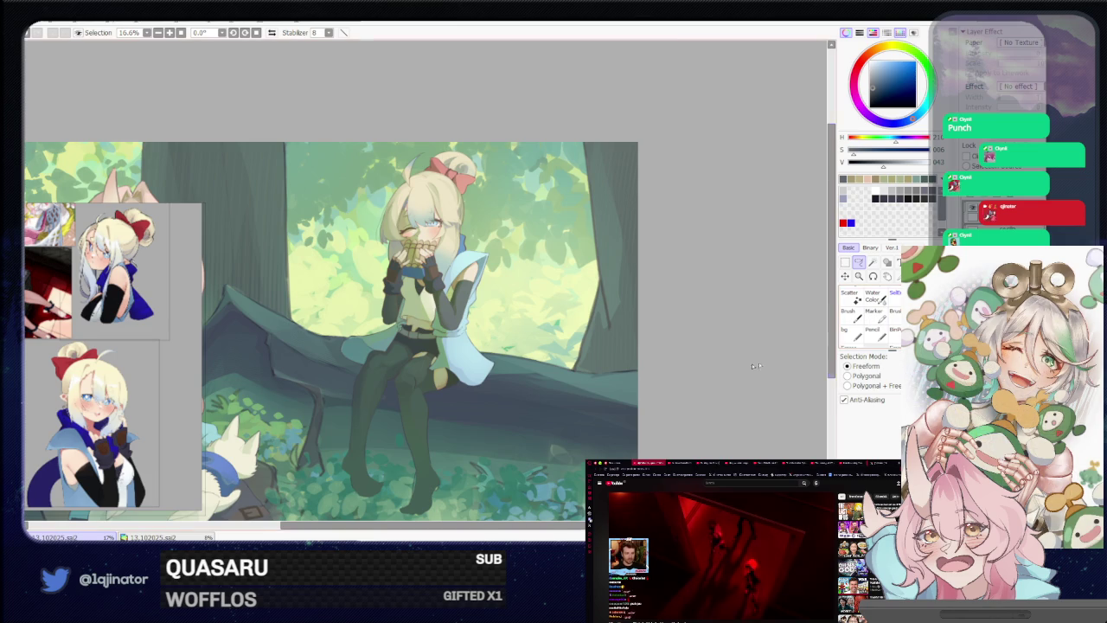
scroll(781, 322, down, 2)
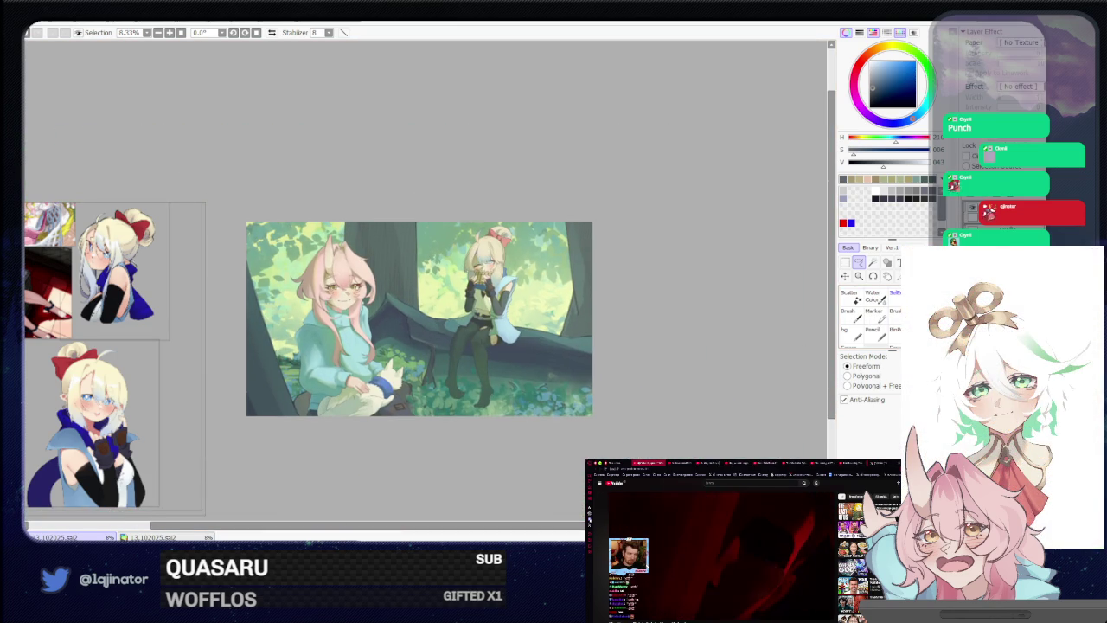
Zoom in from 8.33% to 33.3% on the girl's legs and the fallen log
scroll(648, 368, up, 2)
scroll(468, 393, up, 3)
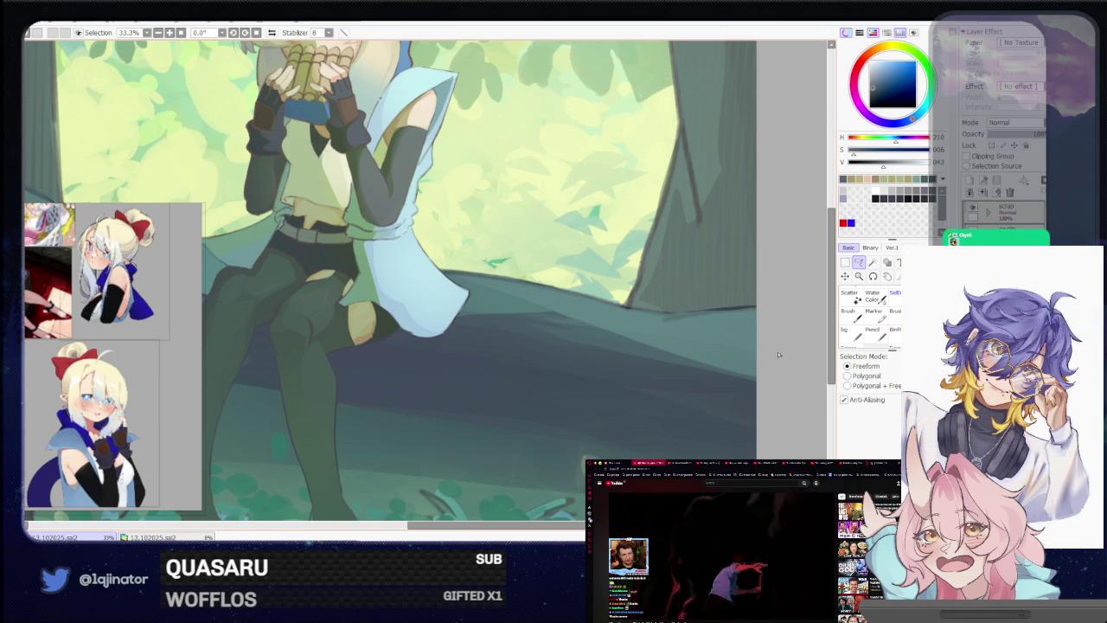
Pan back to the girl's face and zoom to about 33% so her upper body fills the window
drag(496, 340, 480, 407)
scroll(407, 421, up, 3)
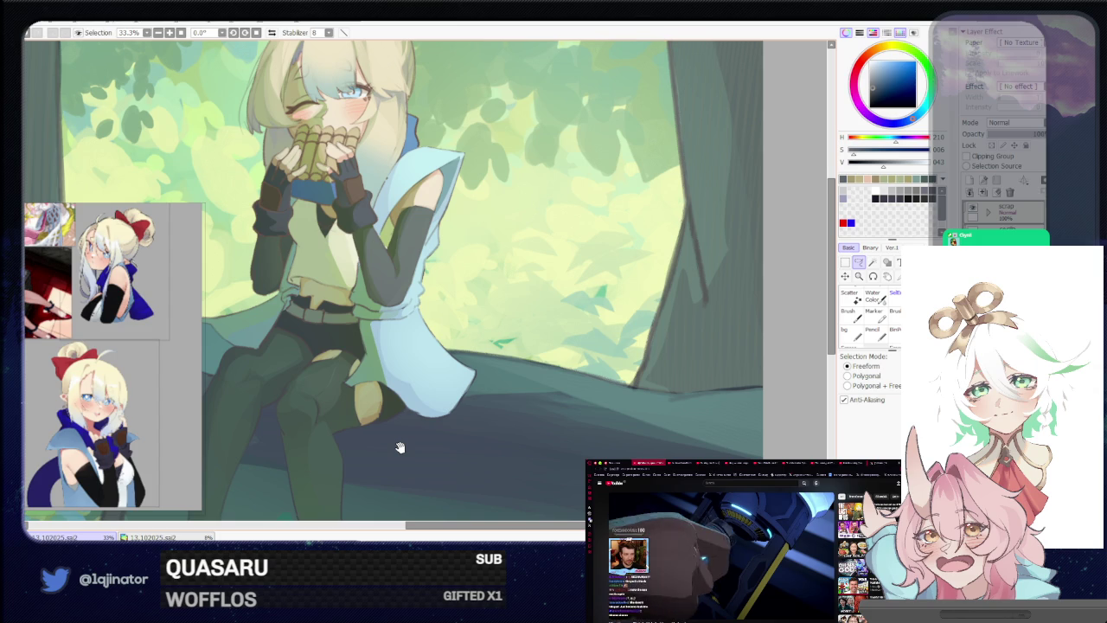
scroll(399, 448, down, 2)
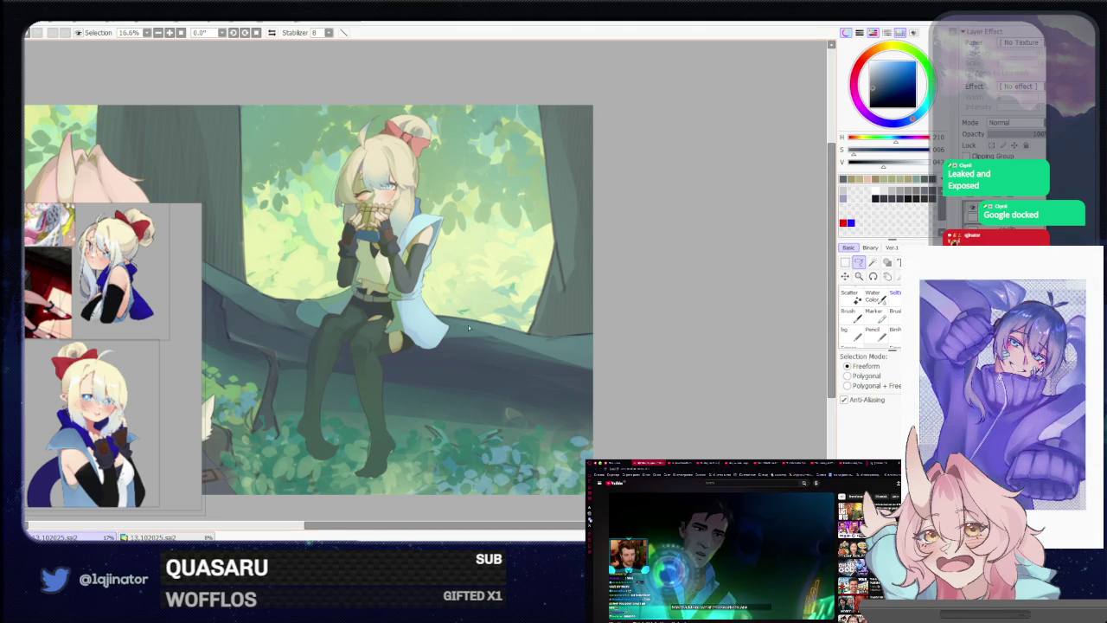
scroll(460, 341, up, 1)
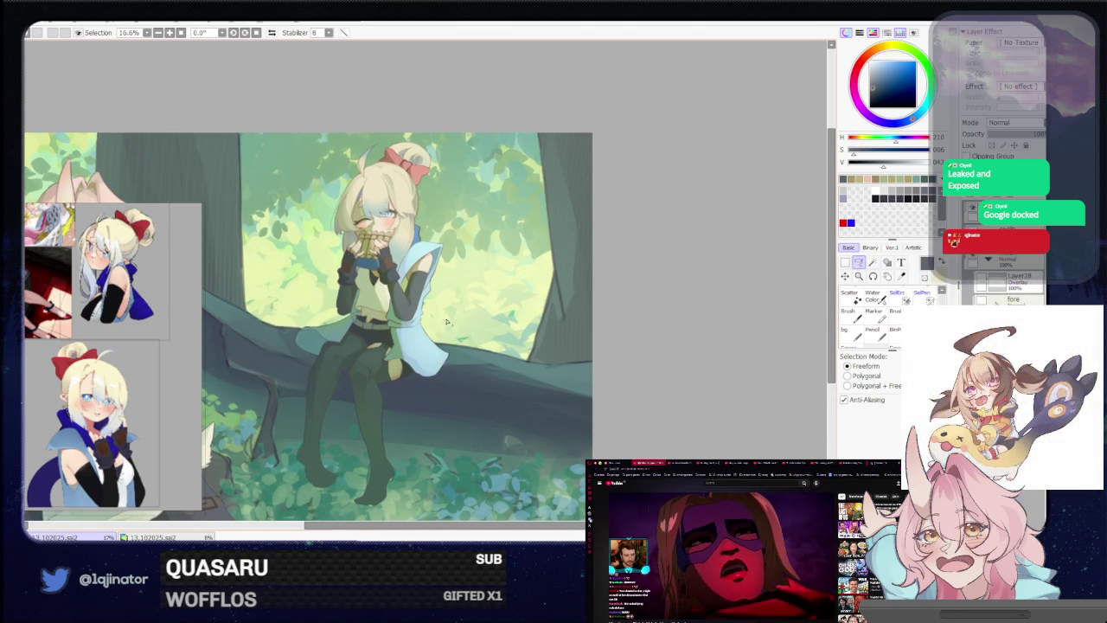
key(ctrl+plus)
key(ctrl+plus)
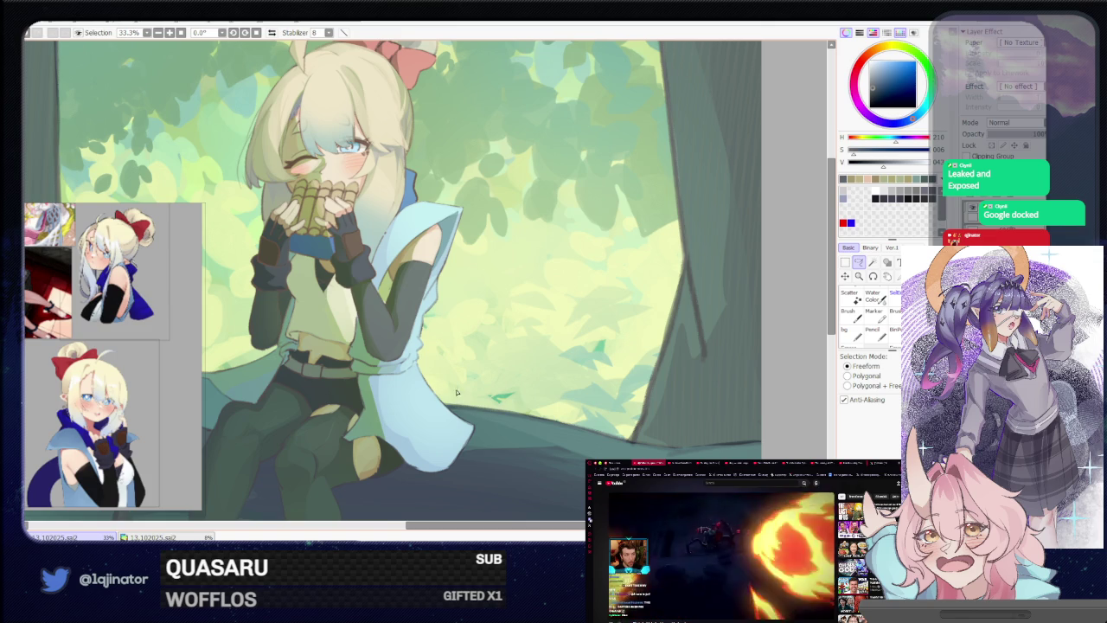
Zoom to 50% on the girl's upper body and use the Lasso to select her dark sleeve
key(ctrl+plus)
drag(411, 392, 438, 403)
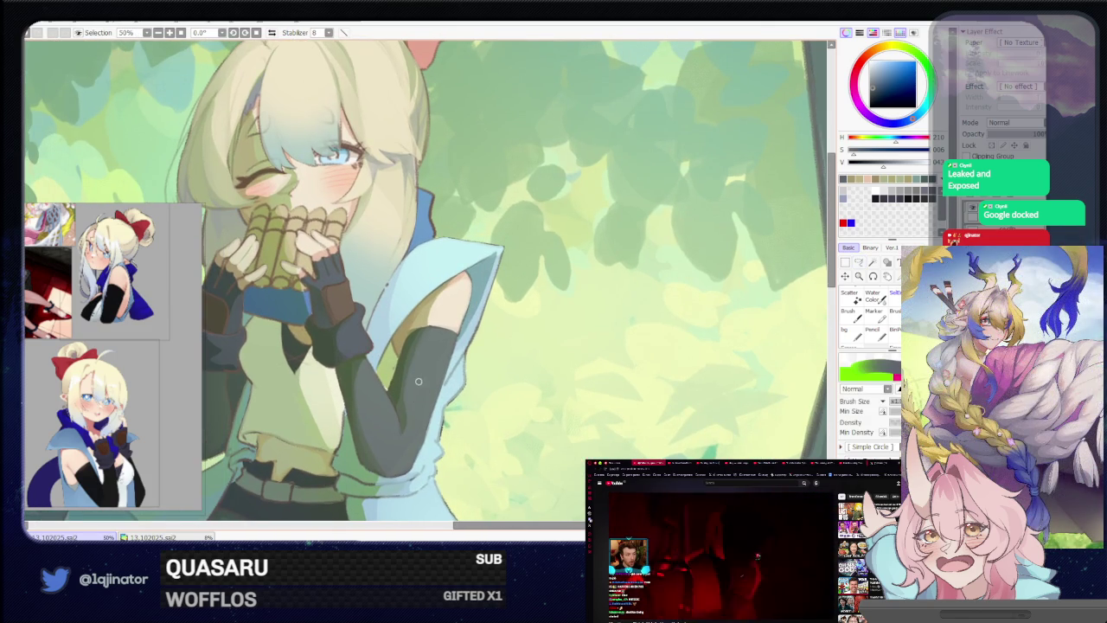
key(b)
key(l)
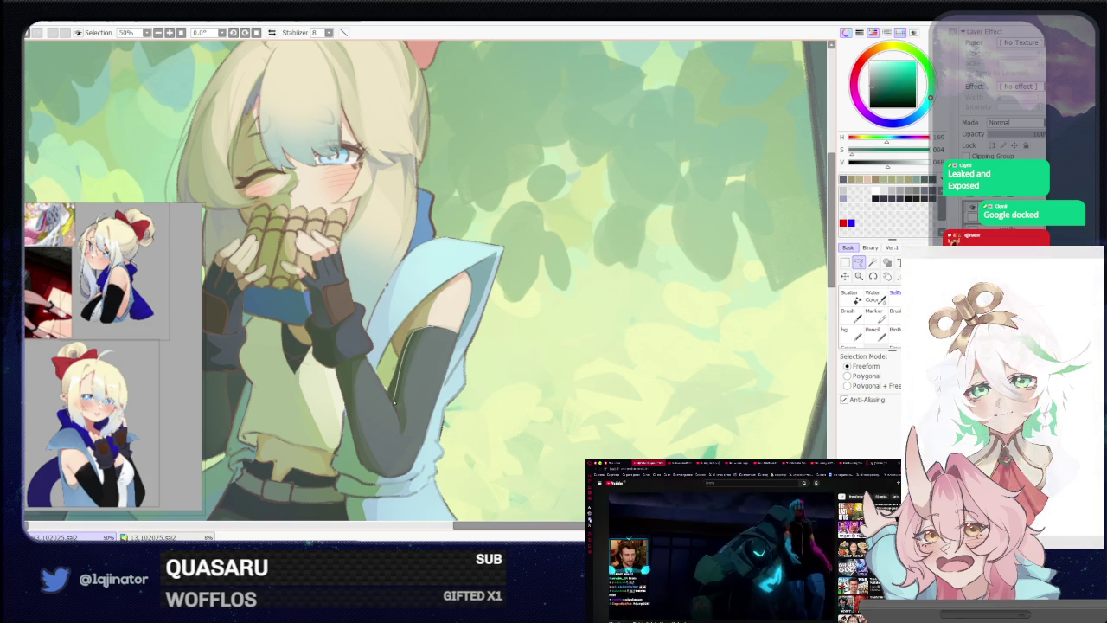
Switch back to the brush and zoom out to 16.6% to see the whole painting
key(b)
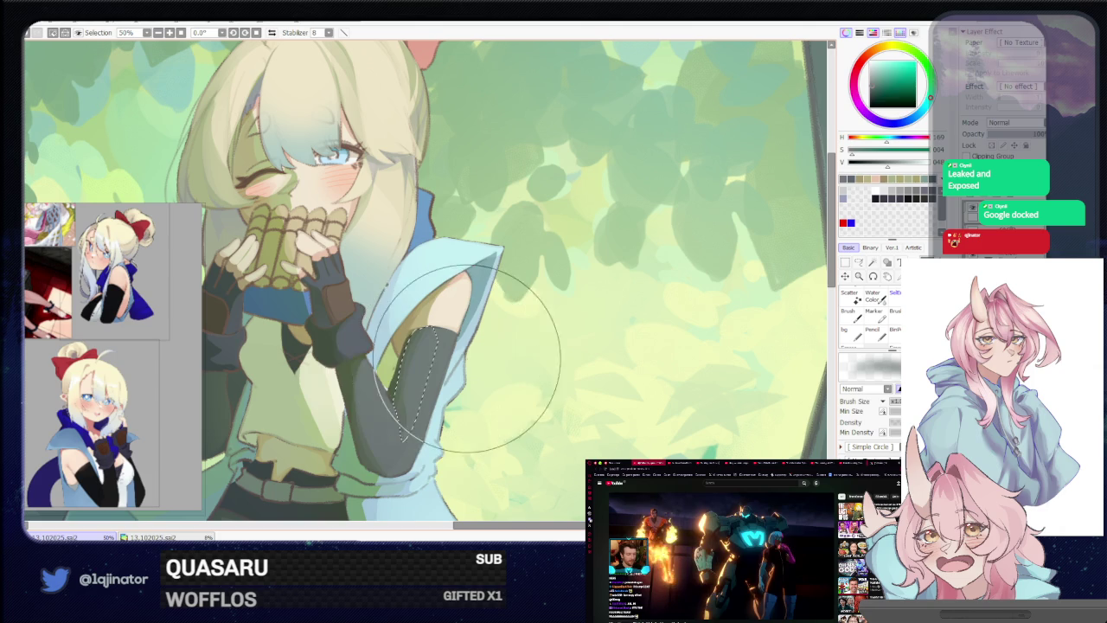
scroll(720, 286, down, 1)
scroll(720, 286, down, 1)
key(l)
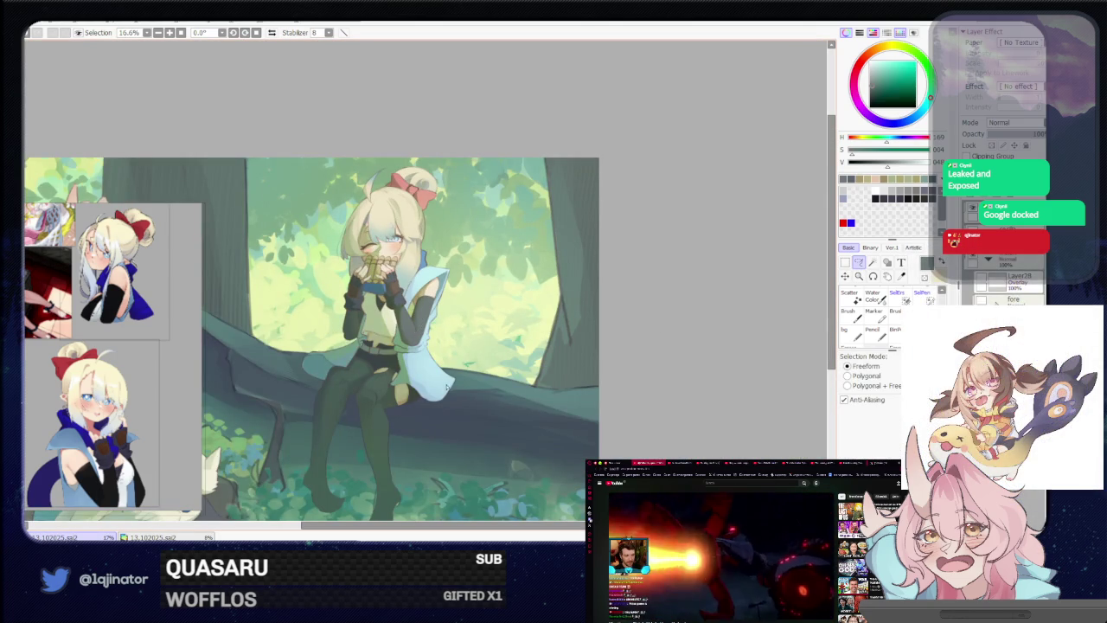
Shift the painting right and zoom from 16.6% to 25% around the seated girl
drag(410, 403, 424, 400)
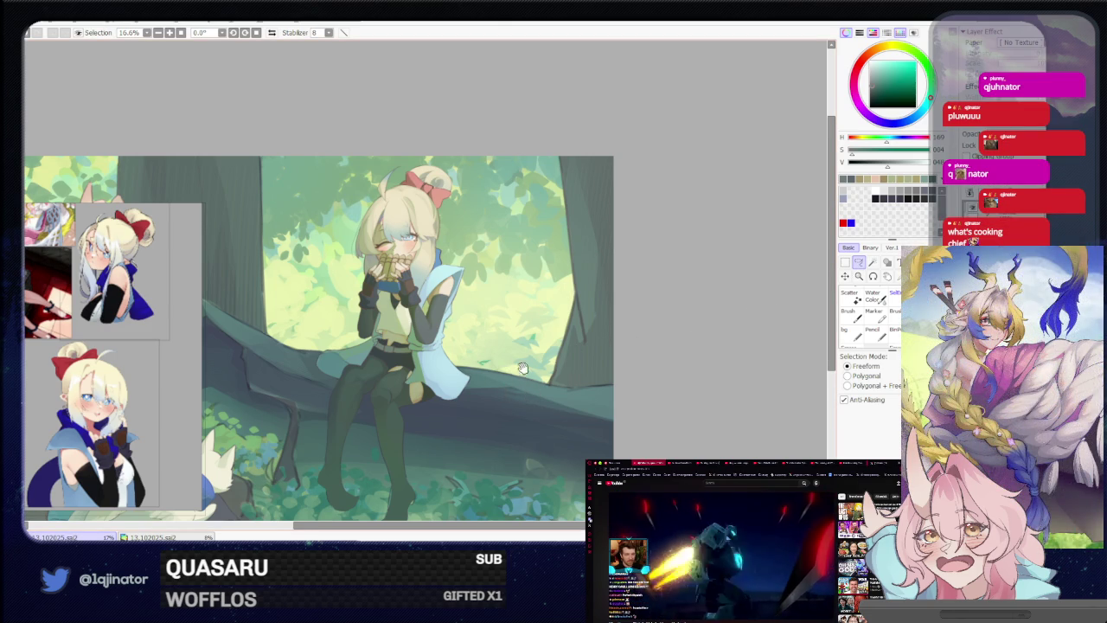
scroll(510, 389, up, 1)
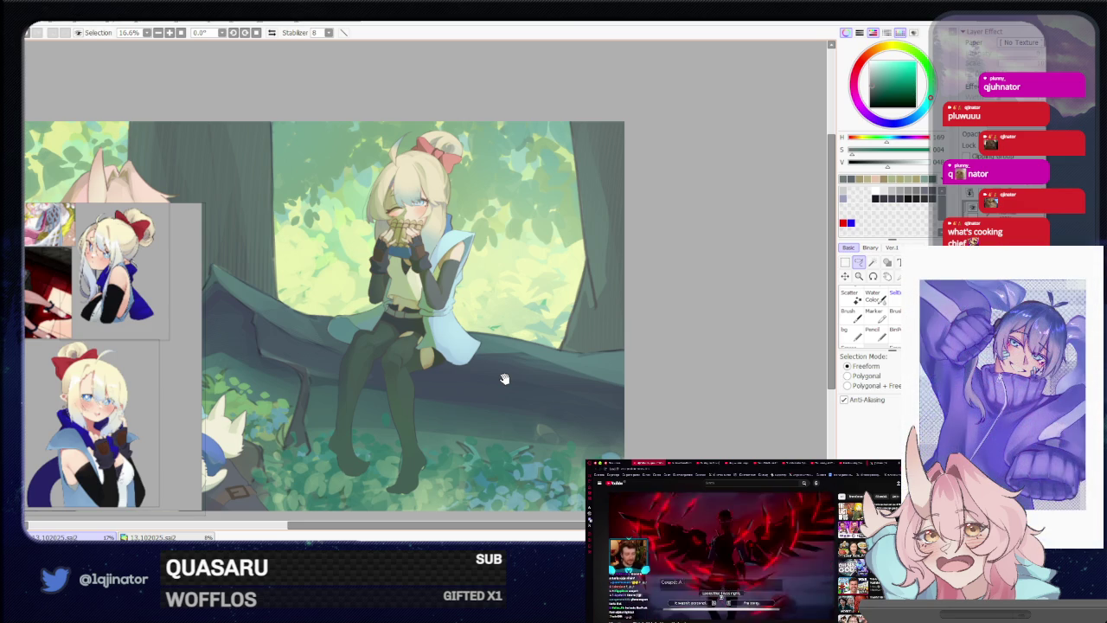
scroll(484, 382, up, 1)
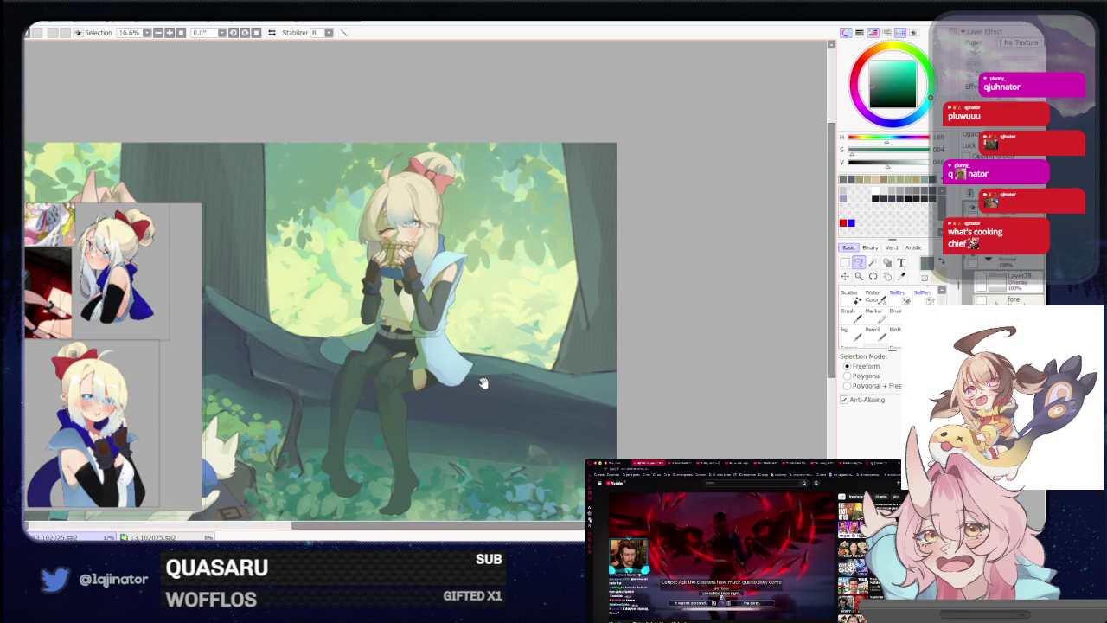
scroll(484, 383, up, 1)
scroll(468, 381, up, 1)
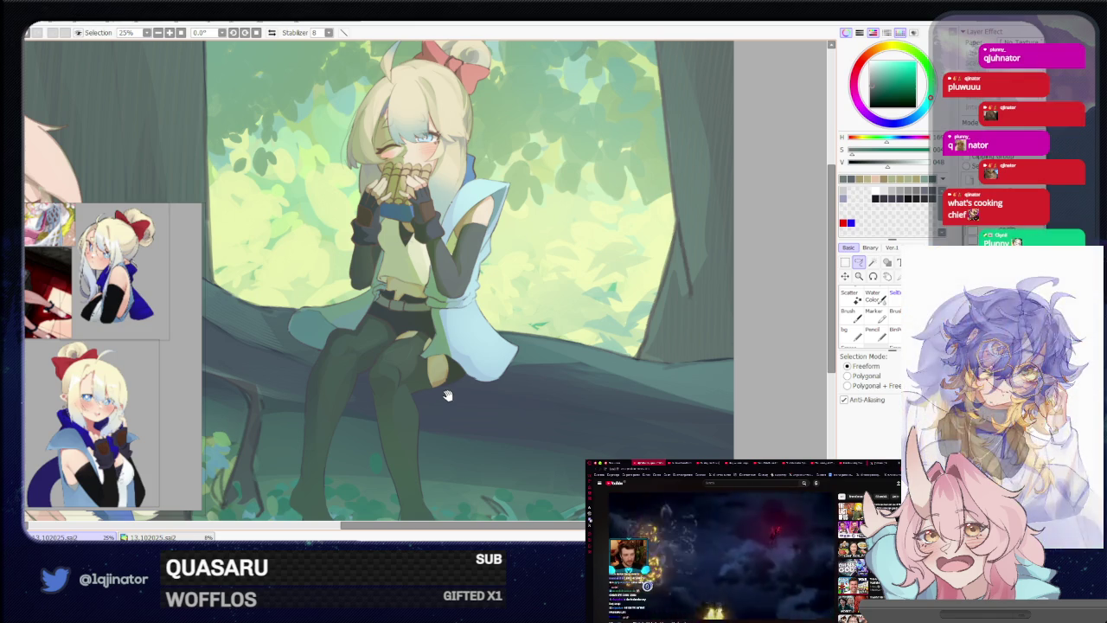
Pan the canvas to show the girl's legs, the fallen log and the forest floor
drag(447, 396, 457, 344)
drag(438, 403, 434, 394)
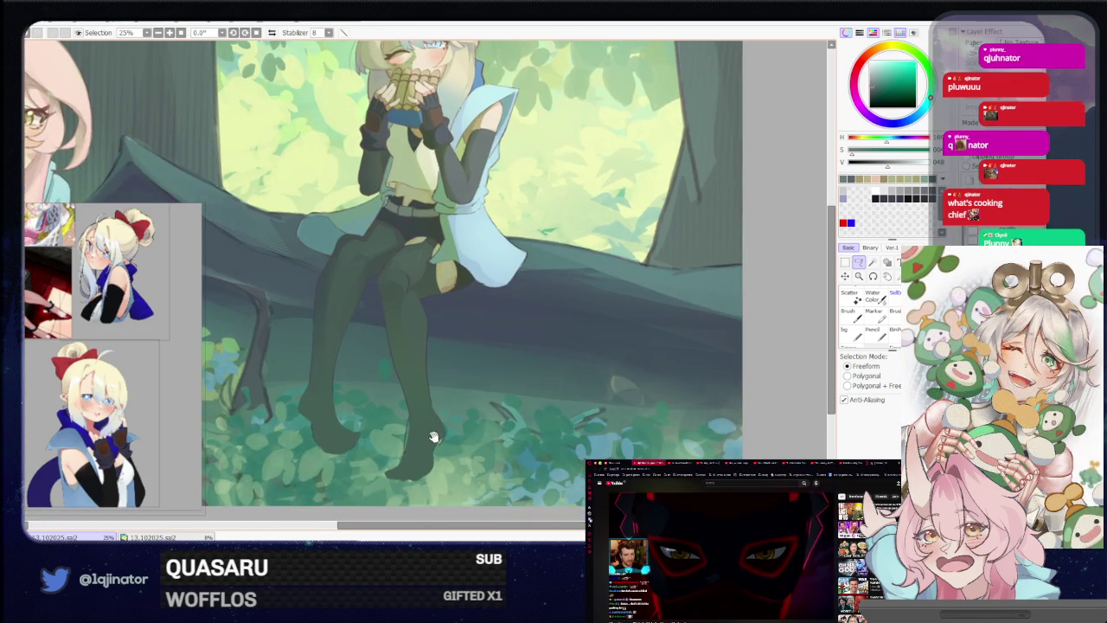
mouse_move(435, 435)
mouse_down()
mouse_move(425, 395)
mouse_move(436, 443)
mouse_up()
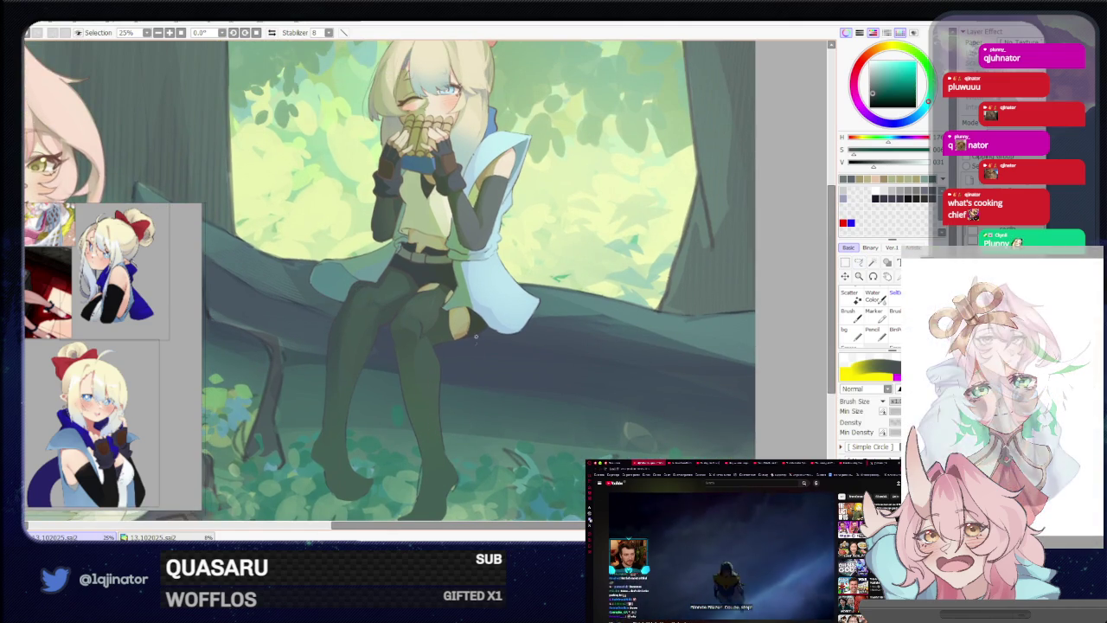
drag(456, 401, 460, 357)
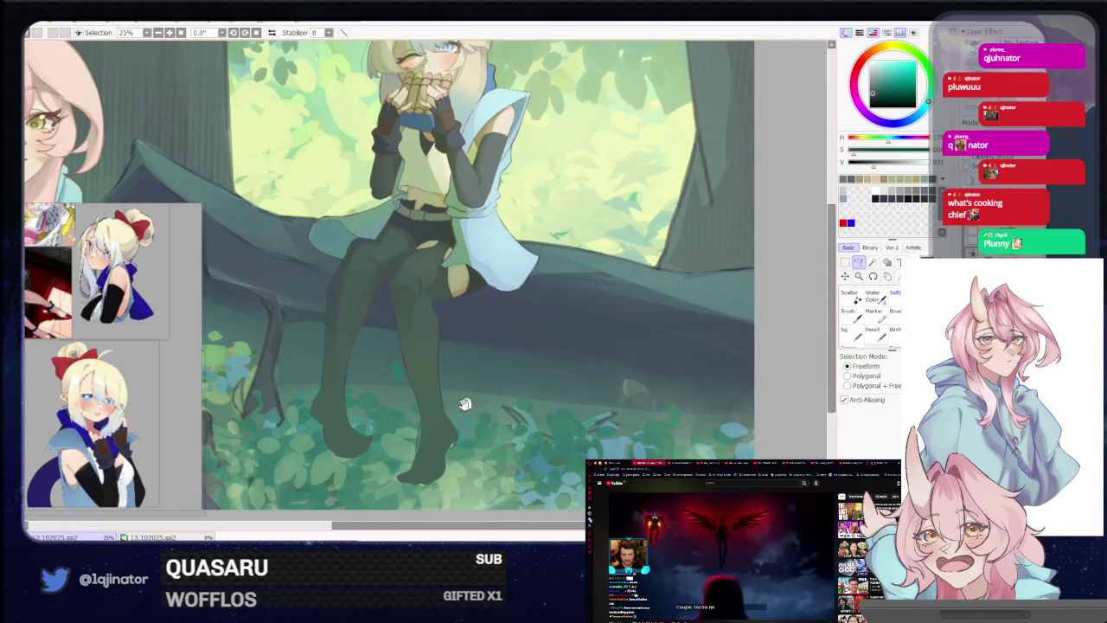
At 50% on the blonde girl's feet, size the brush and add light accents to both boot backs
scroll(485, 421, up, 1)
scroll(484, 420, up, 1)
drag(484, 420, 476, 349)
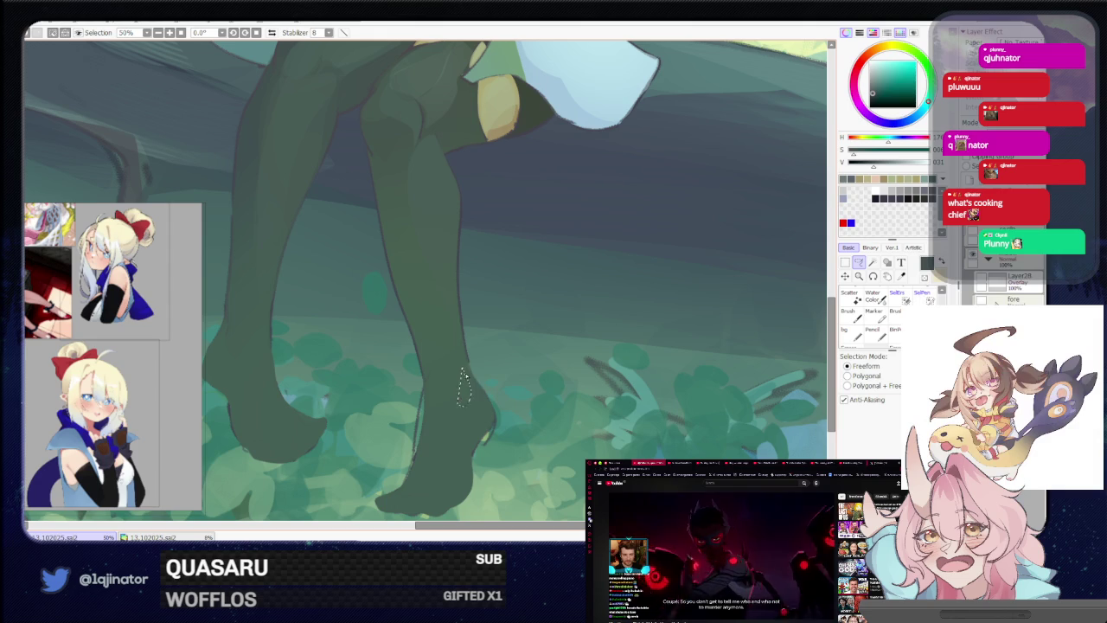
drag(234, 330, 330, 353)
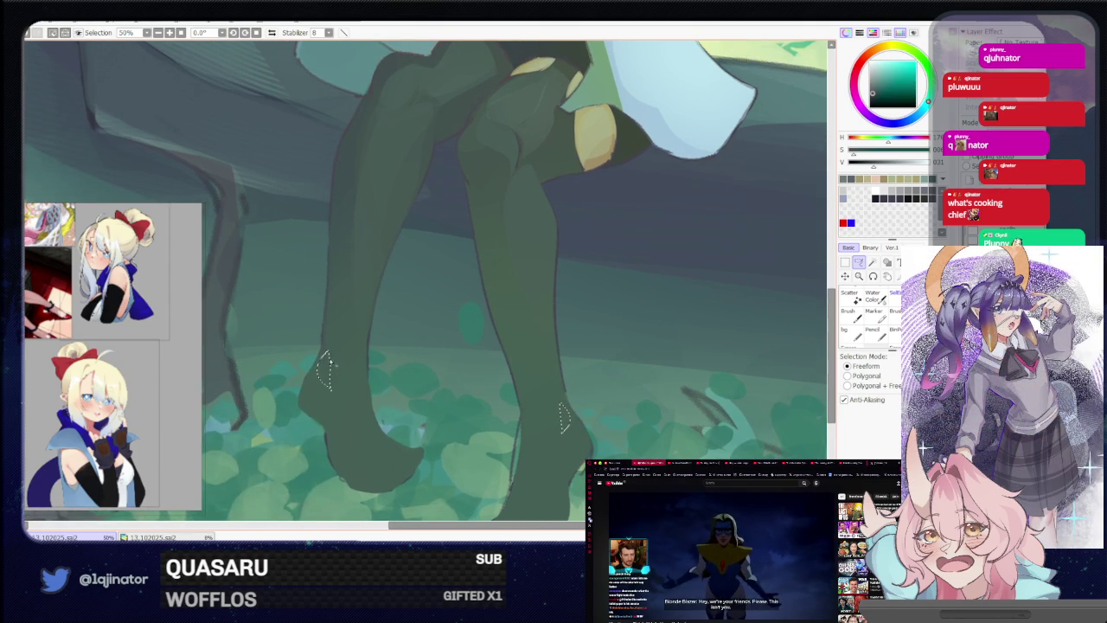
key(b)
mouse_move(329, 353)
mouse_down()
mouse_move(334, 341)
mouse_move(317, 336)
mouse_up()
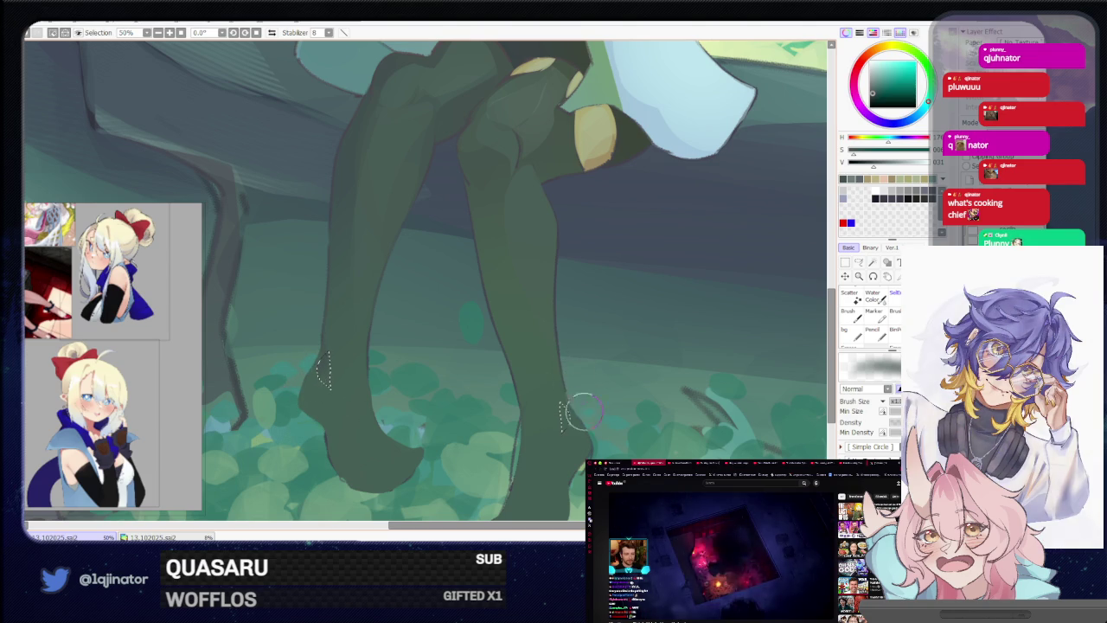
scroll(612, 381, down, 5)
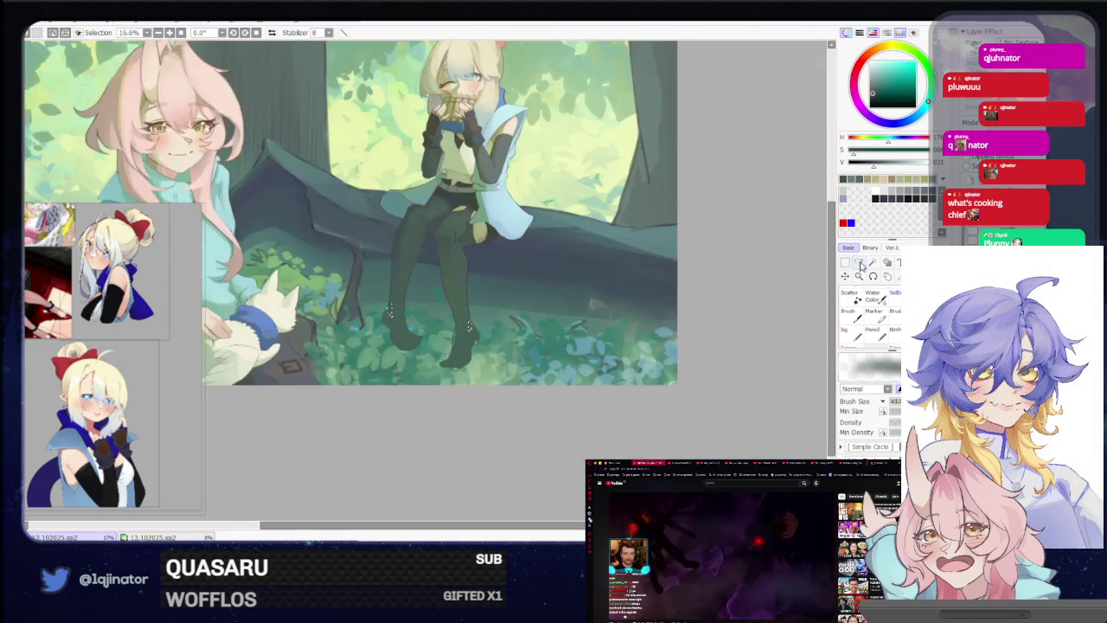
key(l)
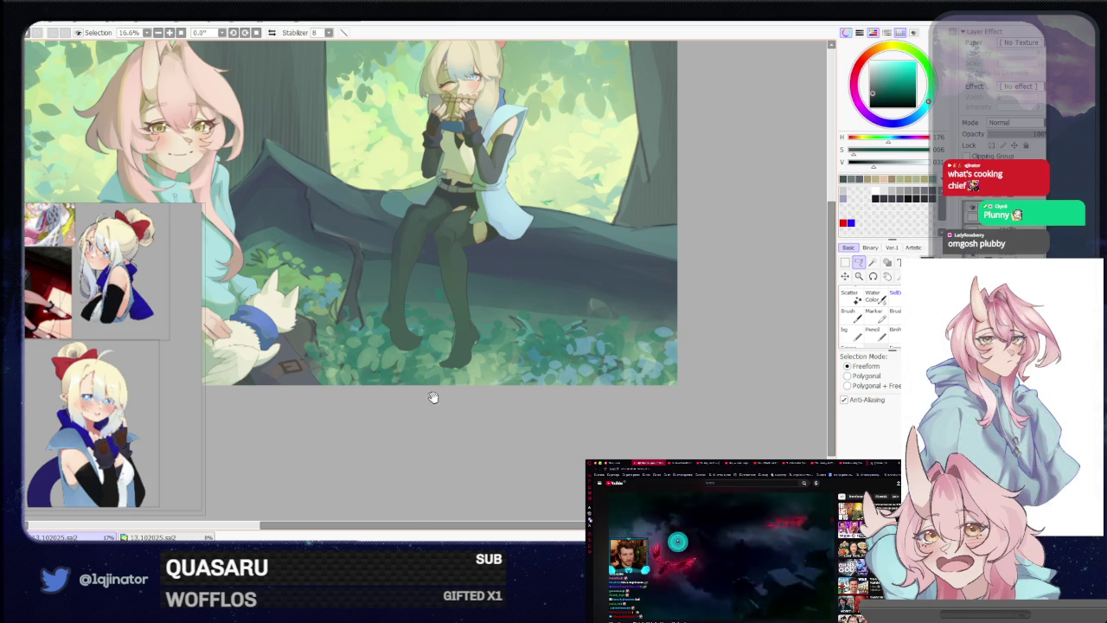
drag(456, 374, 537, 455)
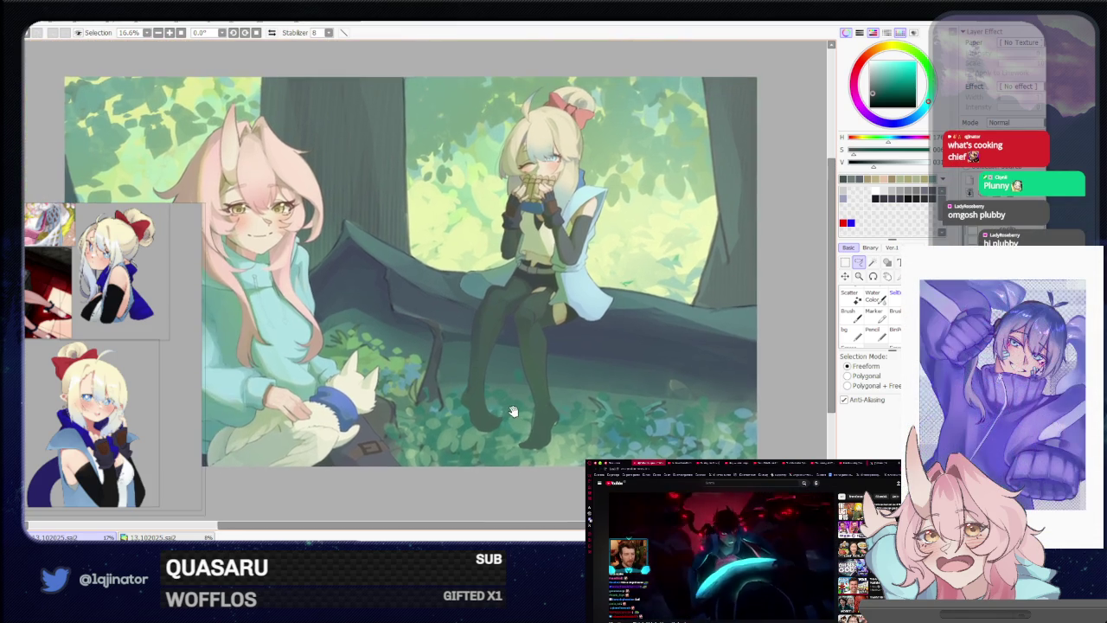
drag(690, 354, 679, 364)
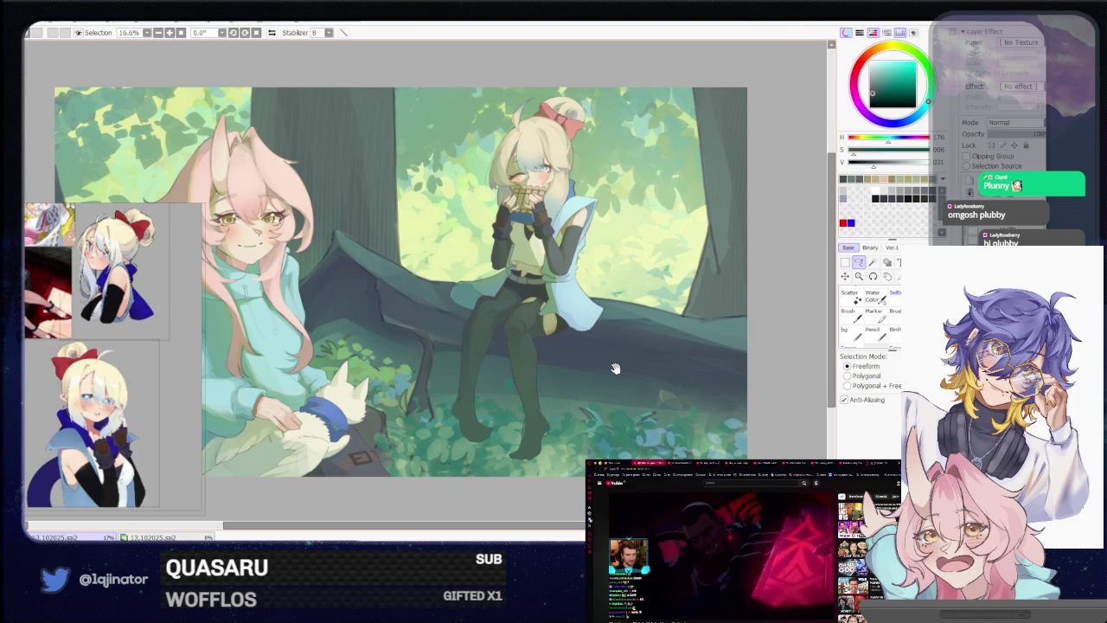
mouse_move(574, 389)
mouse_down()
mouse_move(521, 418)
mouse_move(437, 374)
mouse_up()
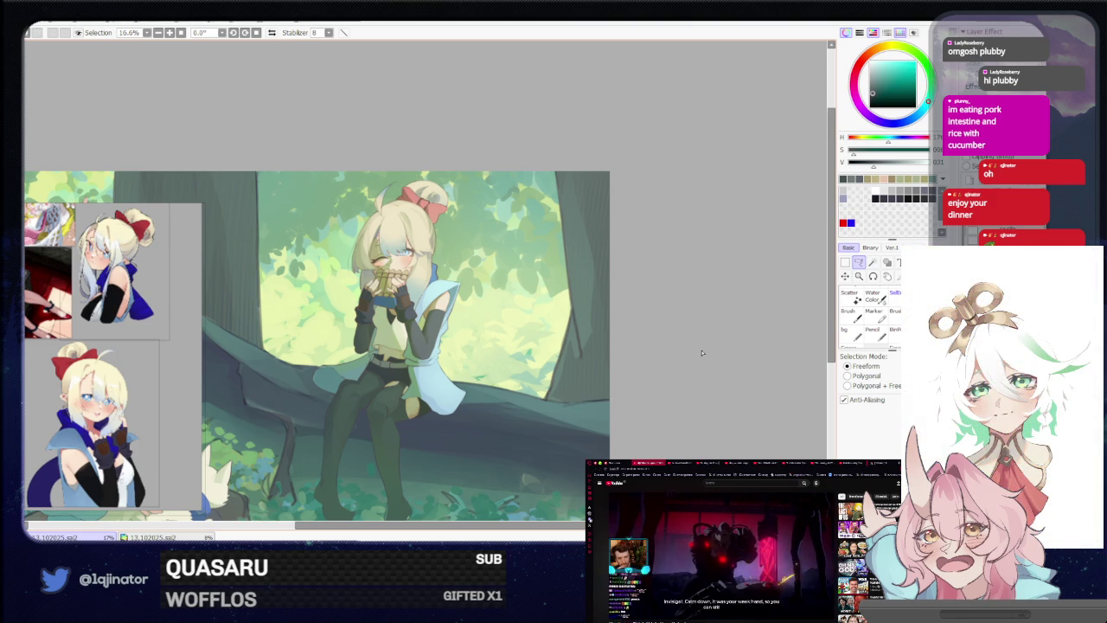
scroll(688, 364, down, 1)
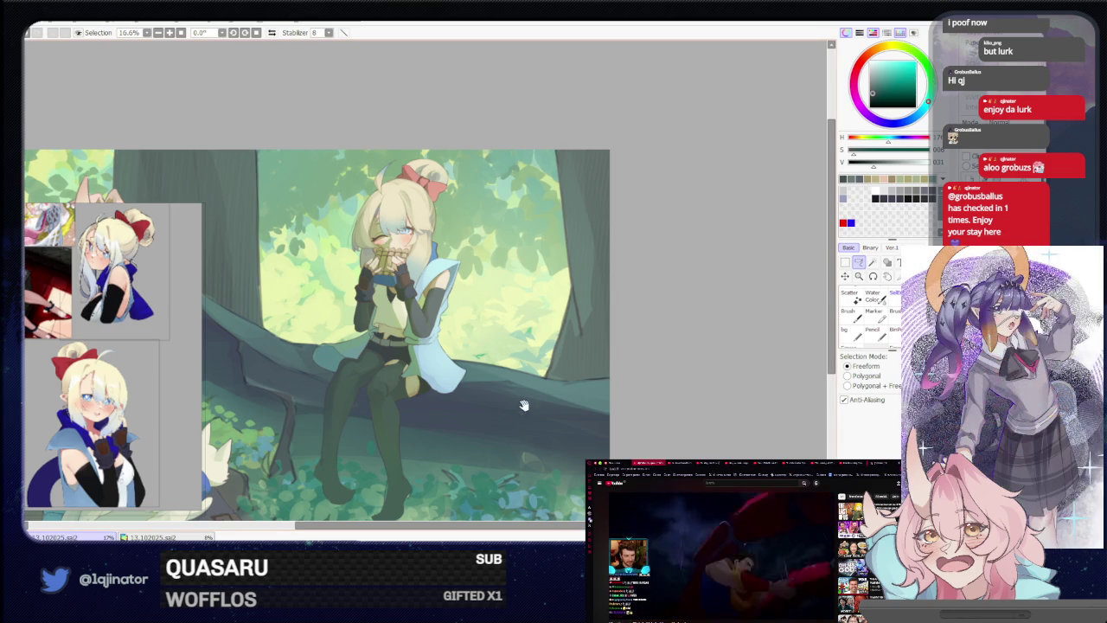
scroll(521, 395, up, 1)
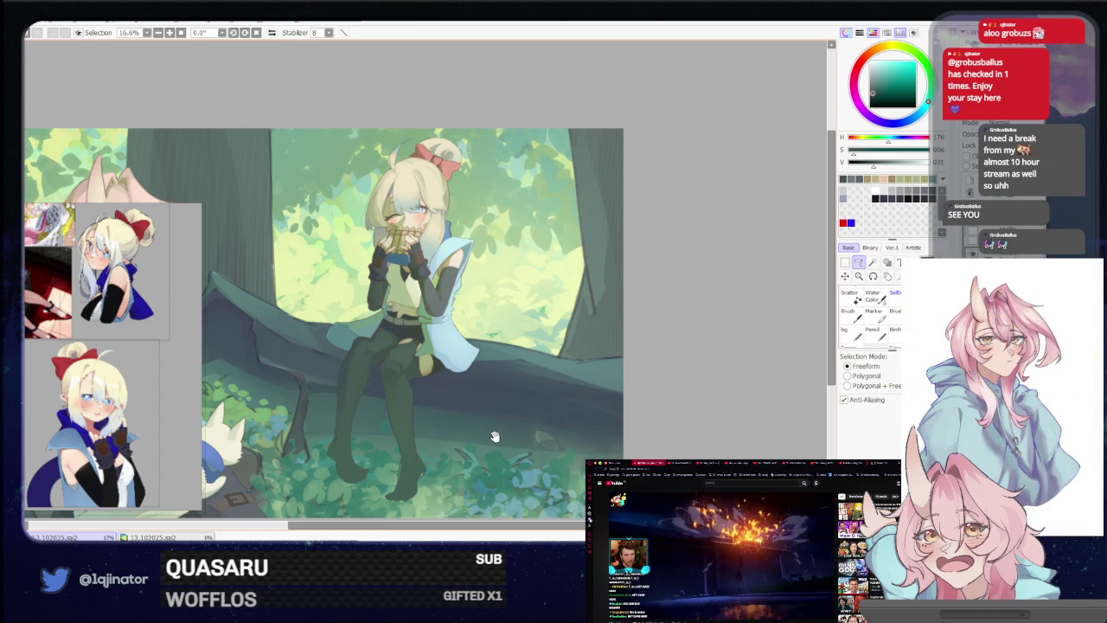
drag(505, 417, 557, 372)
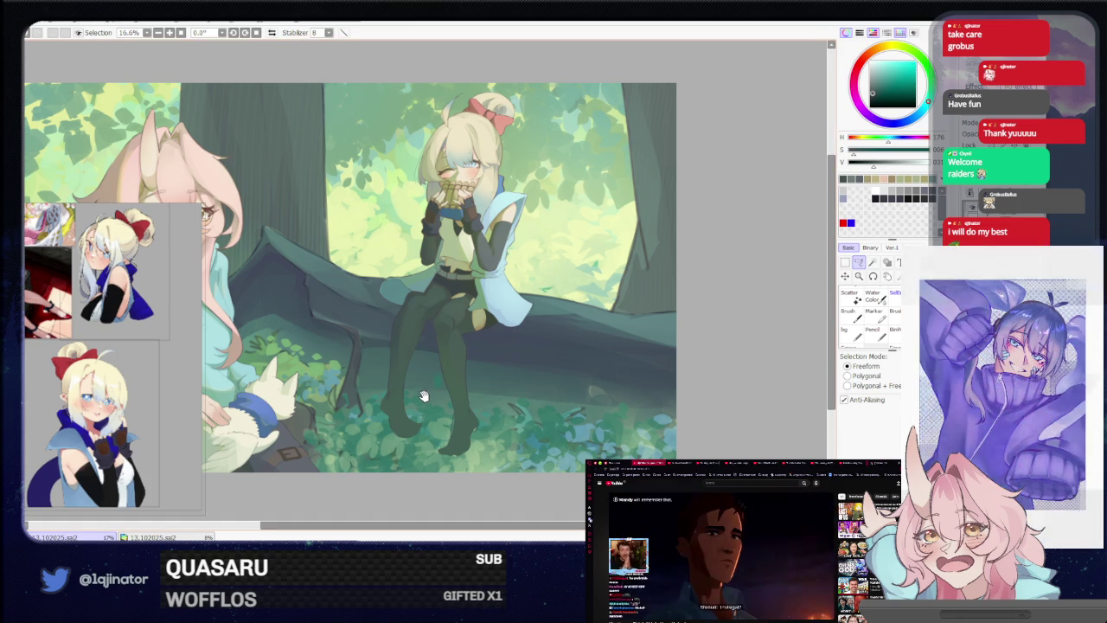
key(ctrl+z)
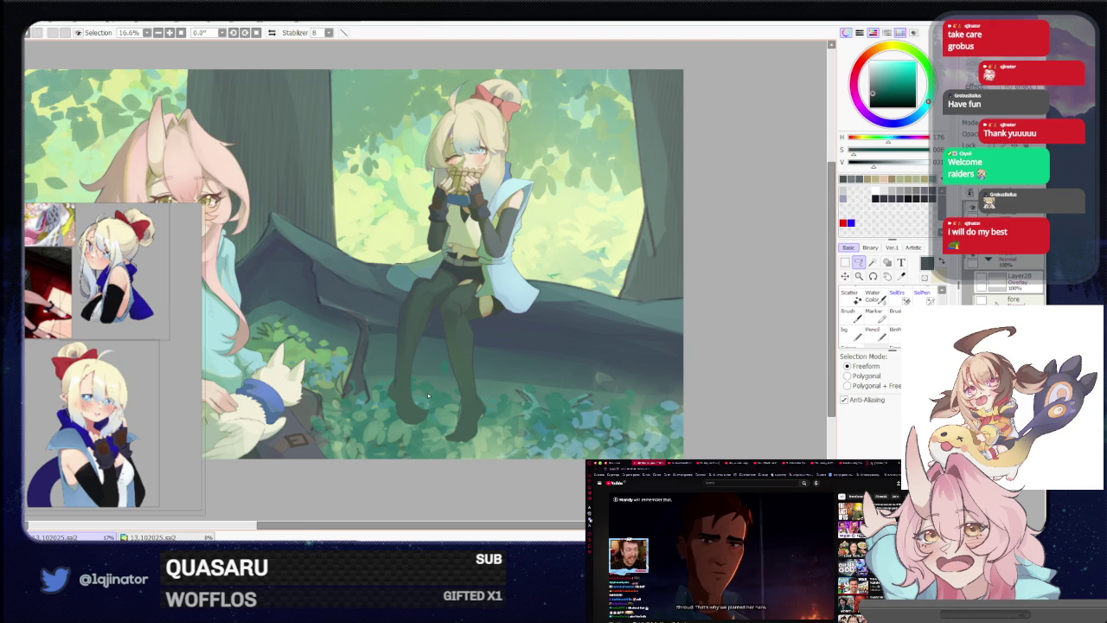
scroll(428, 395, up, 1)
drag(428, 395, 436, 377)
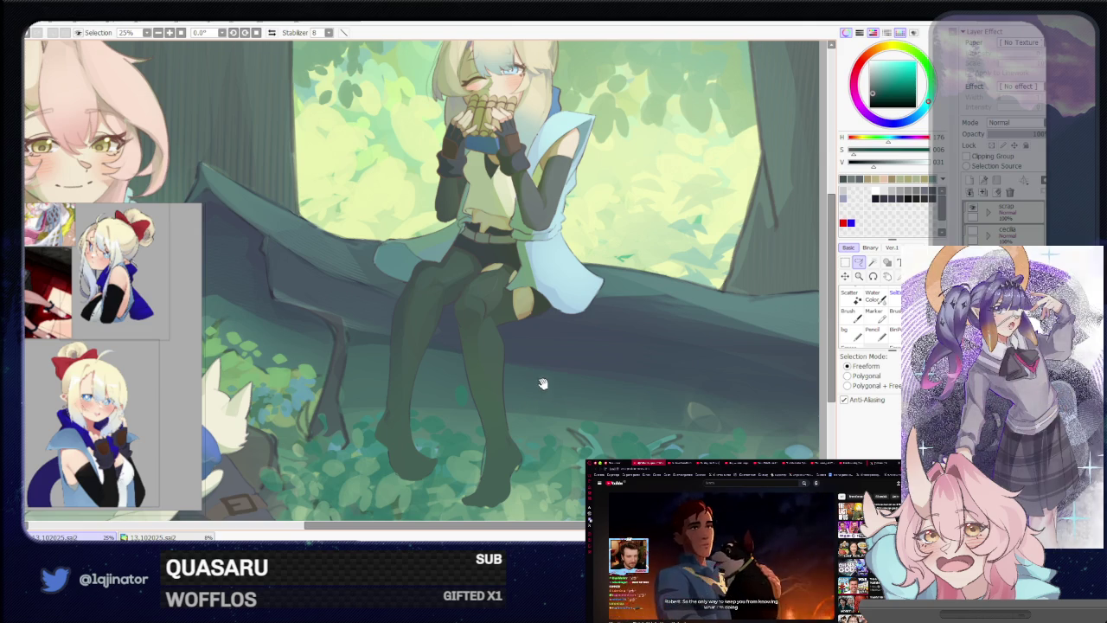
Centre the seated blonde girl at 33.3% and choose the freeform lasso selection tool
drag(536, 389, 528, 401)
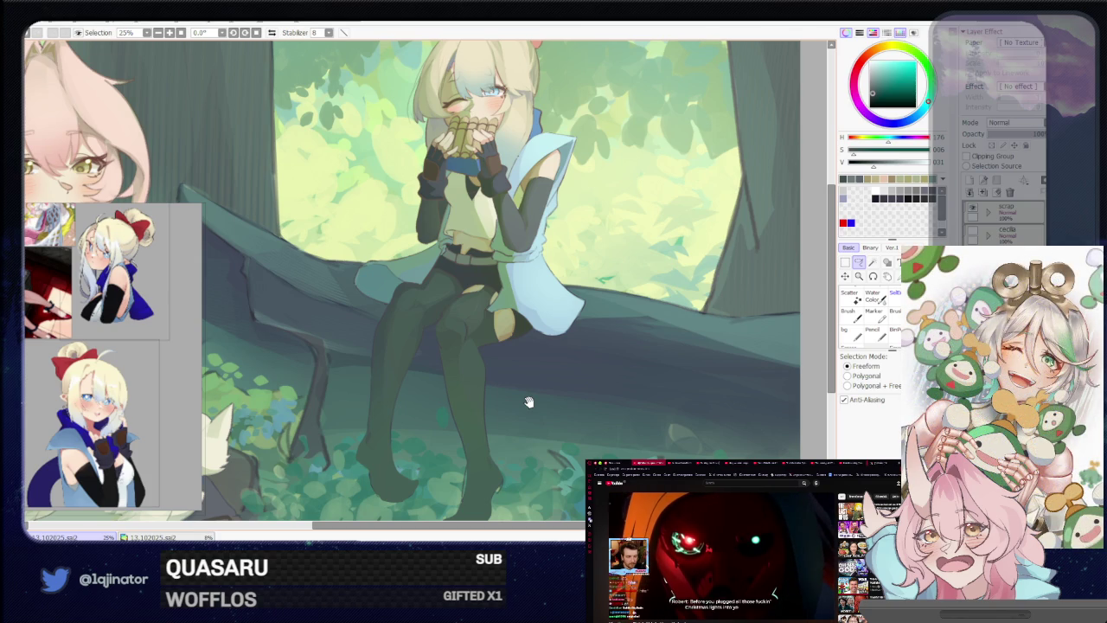
mouse_move(528, 401)
mouse_down()
mouse_move(533, 383)
mouse_move(528, 403)
mouse_move(514, 397)
mouse_up()
scroll(514, 395, up, 1)
key(b)
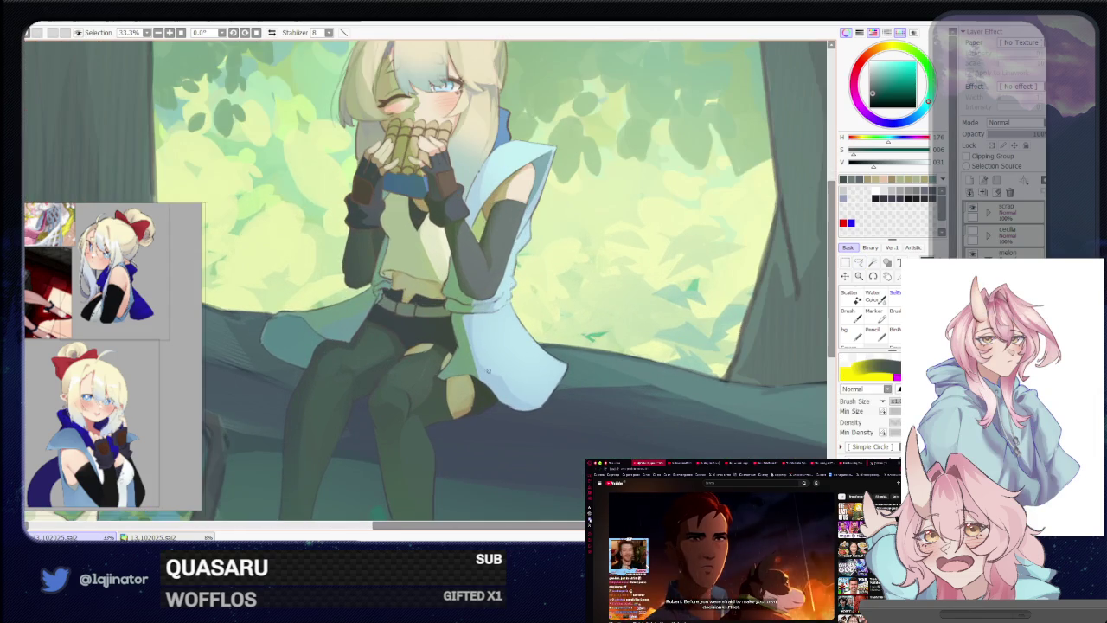
click(860, 263)
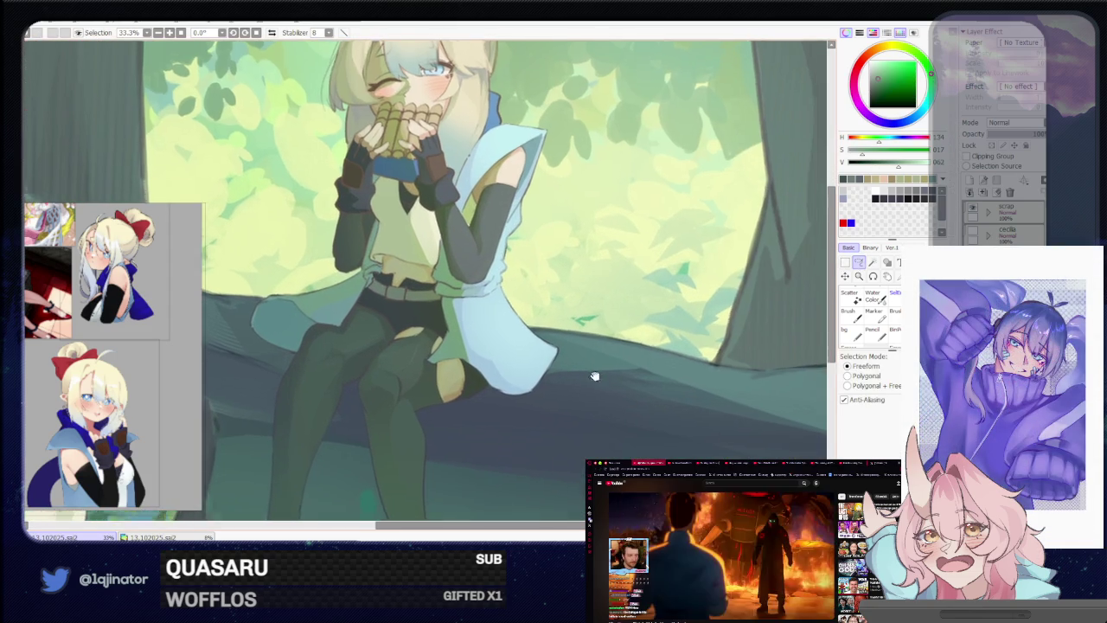
With the view mirrored, lasso the pale blue cloak's lower hem, then recentre the full illustration
scroll(593, 383, up, 1)
key(h)
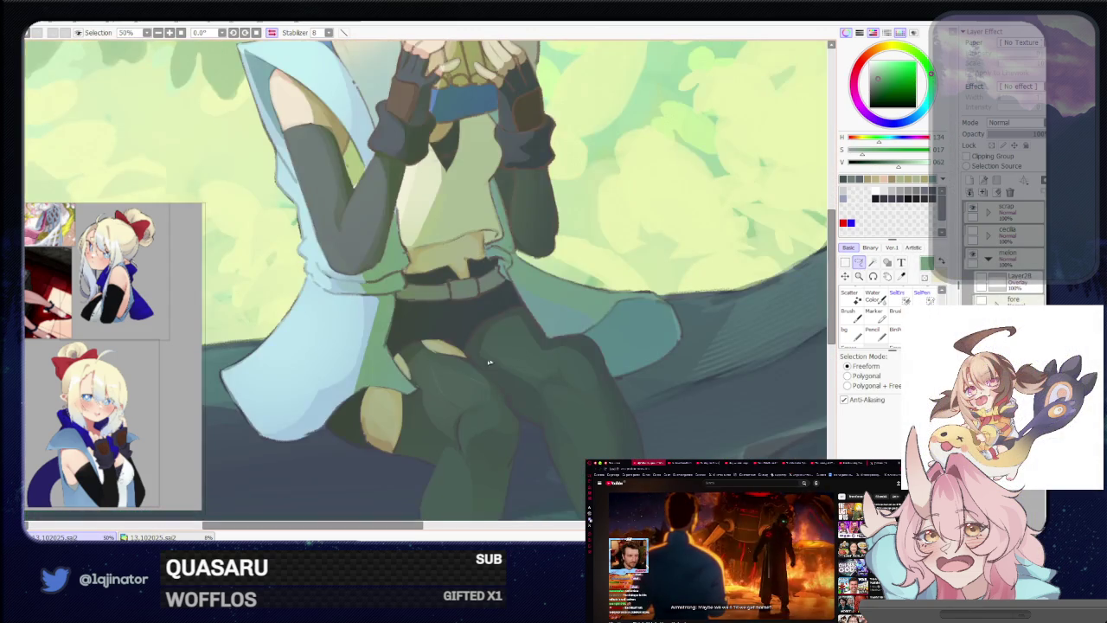
mouse_move(467, 374)
mouse_down()
mouse_move(520, 327)
mouse_move(451, 367)
mouse_up()
mouse_move(389, 404)
mouse_down()
mouse_move(371, 406)
mouse_move(436, 425)
mouse_up()
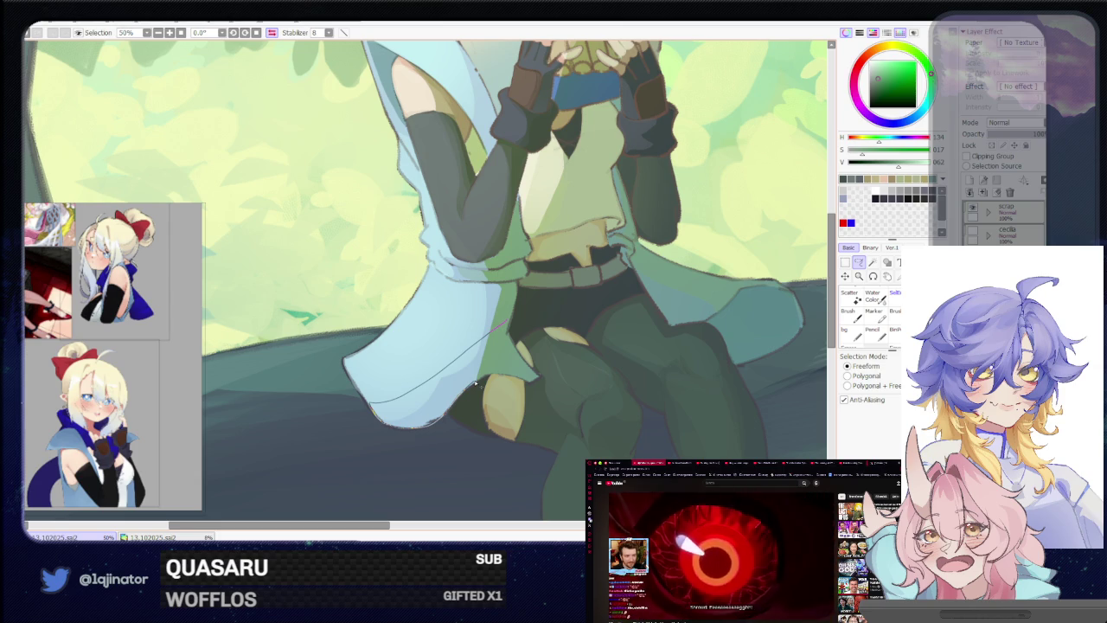
drag(475, 382, 498, 349)
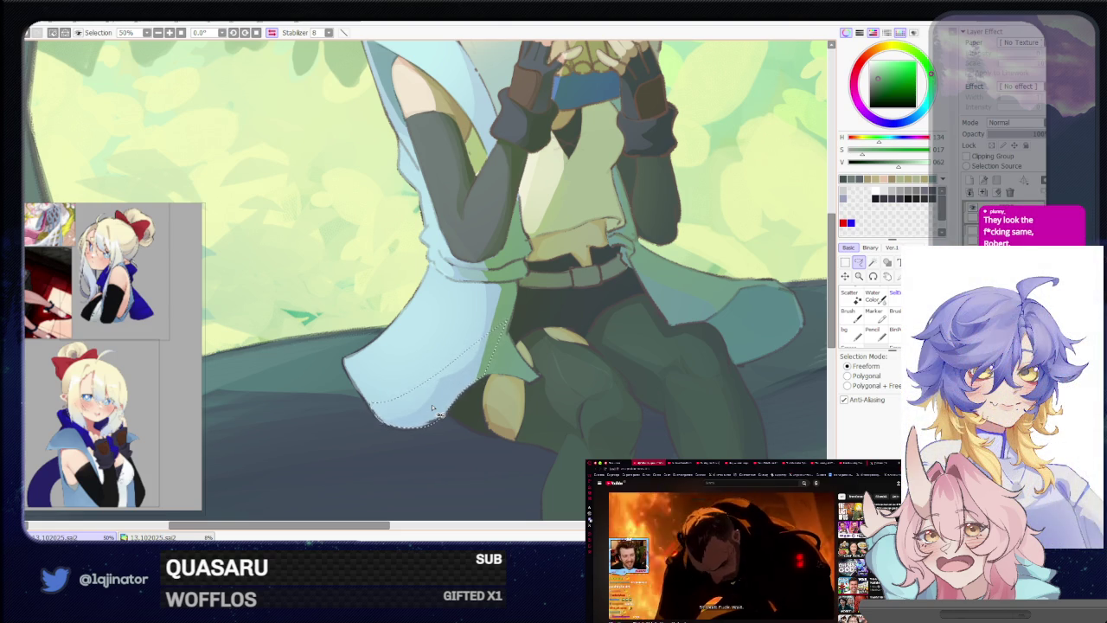
scroll(433, 409, down, 6)
drag(475, 381, 449, 398)
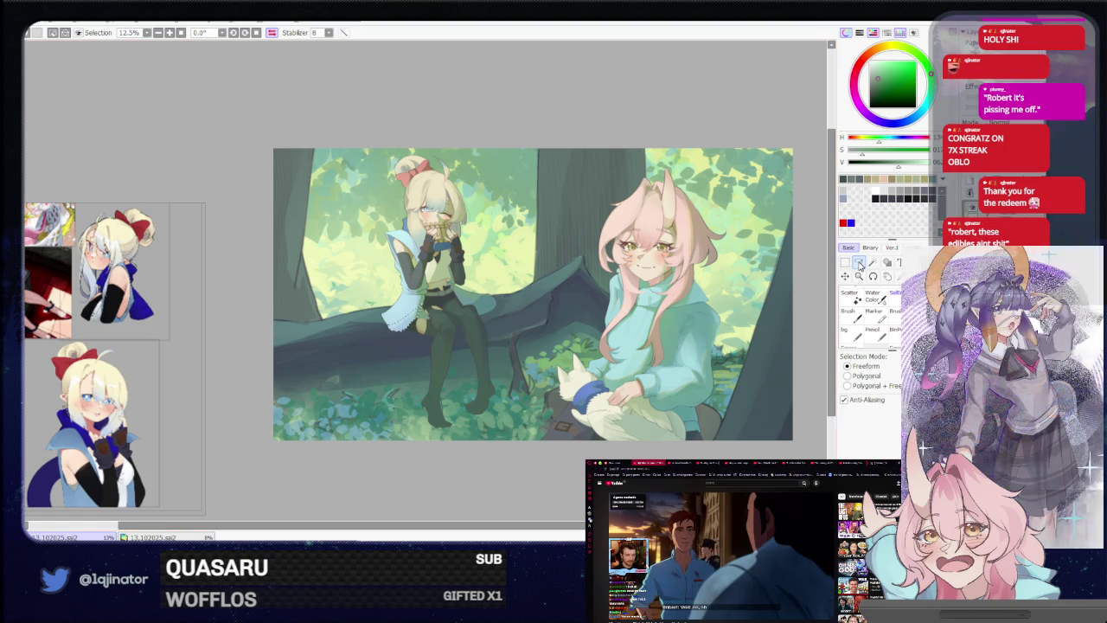
Return to the brush and zoom out to 8.33% with the whole canvas centred
key(ctrl+plus)
key(b)
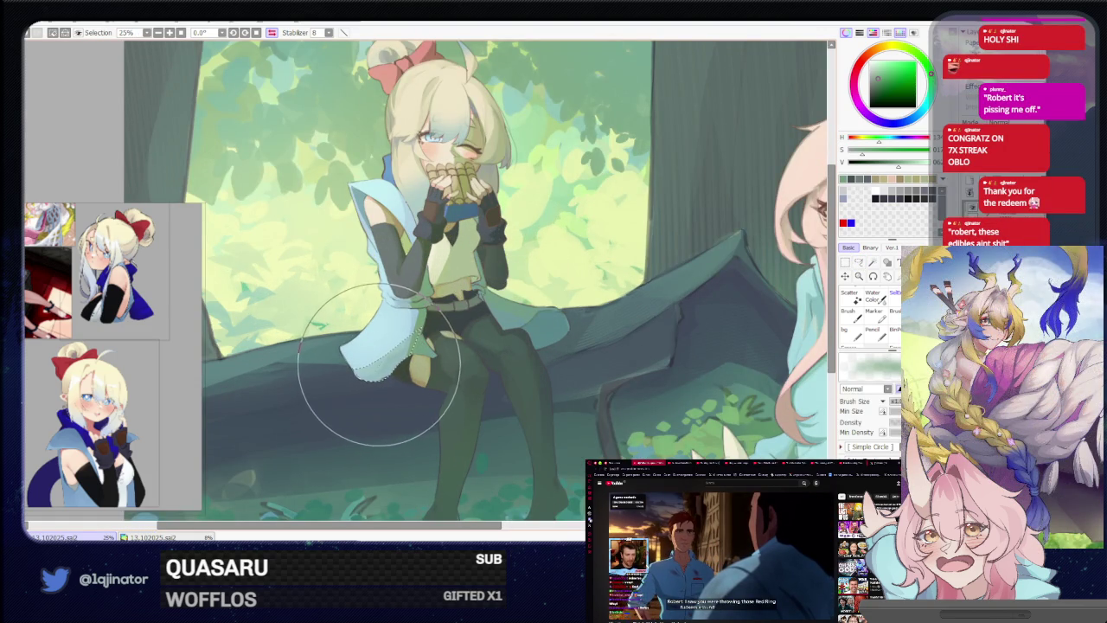
key(ctrl+minus)
key(ctrl+minus)
key(ctrl+minus)
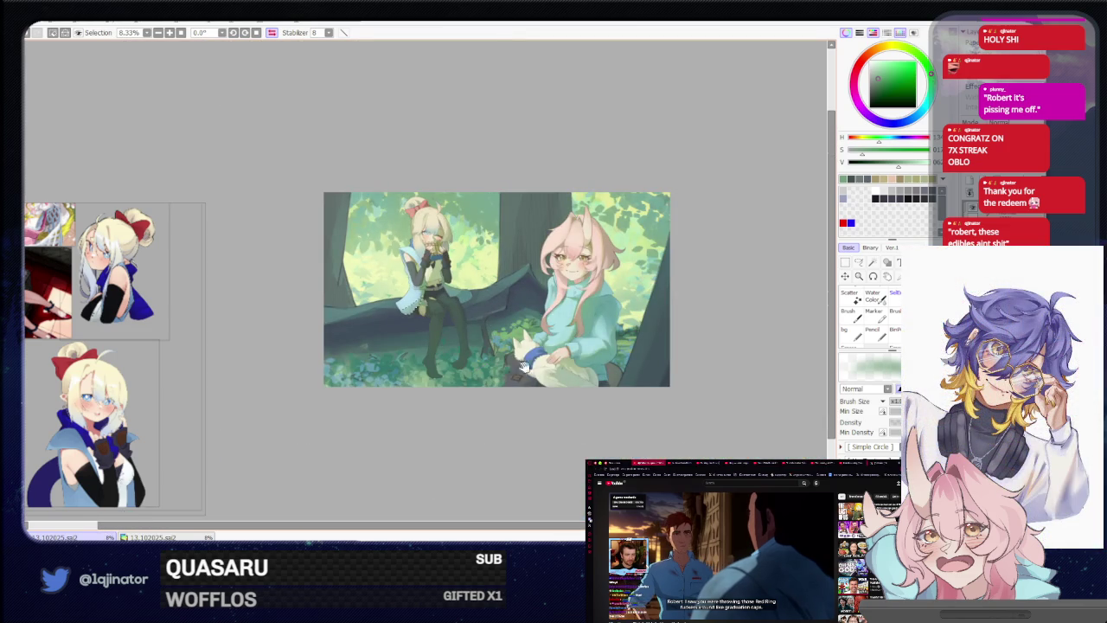
drag(511, 368, 502, 381)
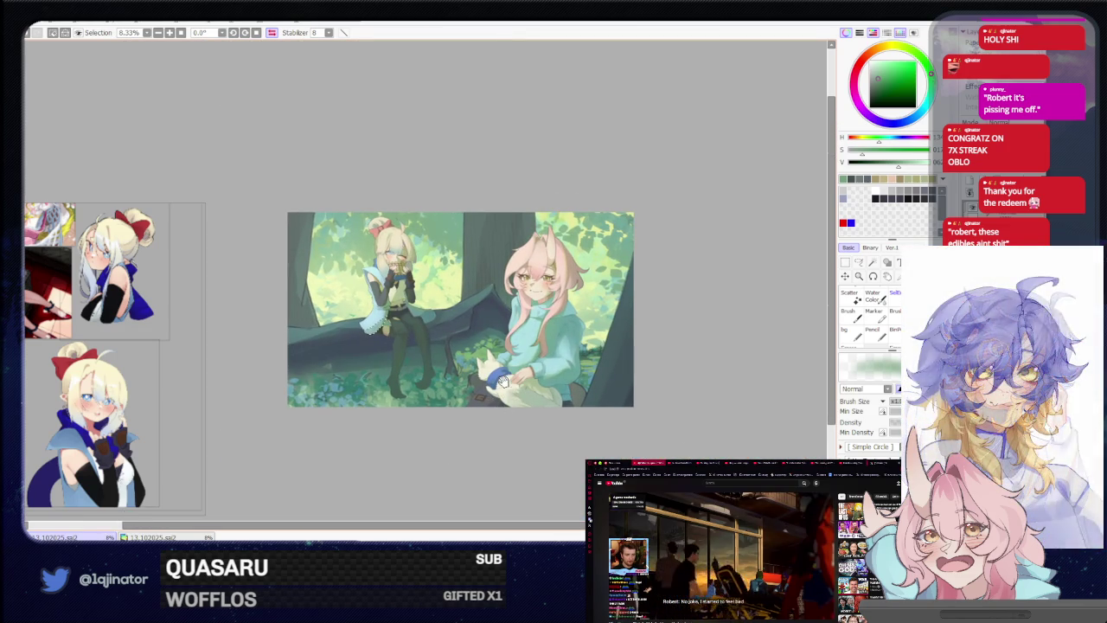
click(860, 263)
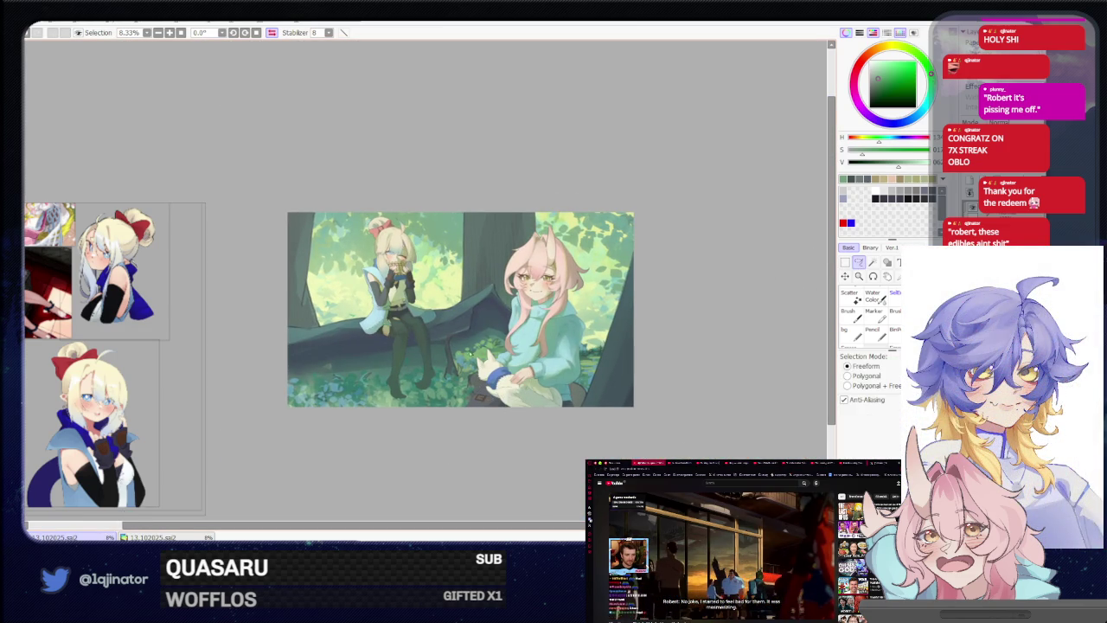
scroll(458, 371, up, 2)
scroll(458, 372, up, 1)
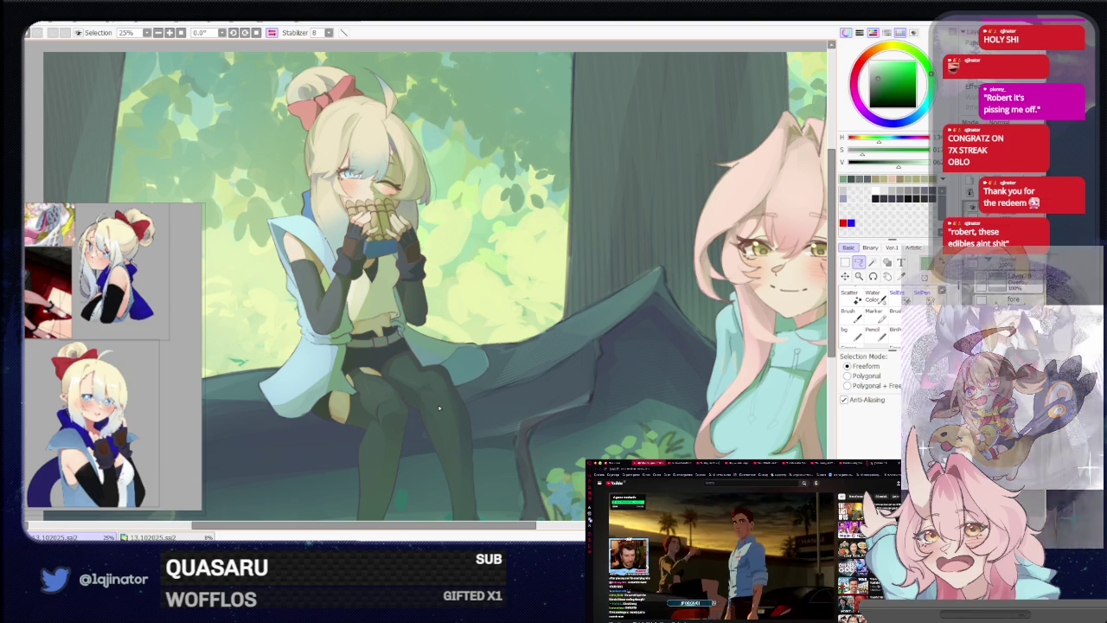
scroll(578, 354, down, 1)
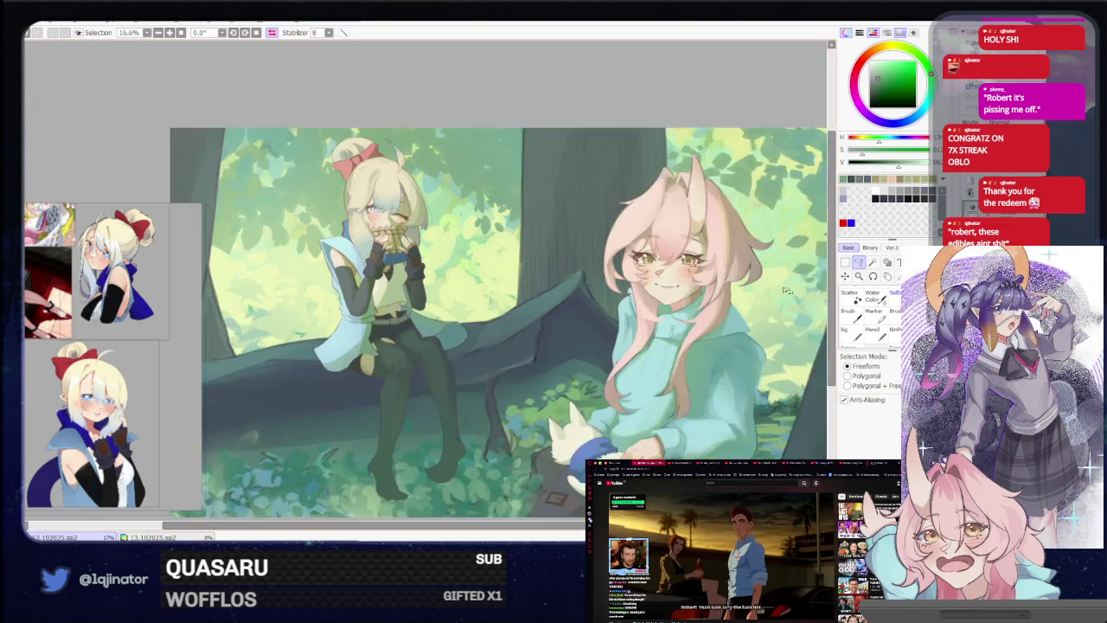
scroll(554, 364, down, 1)
scroll(517, 375, down, 1)
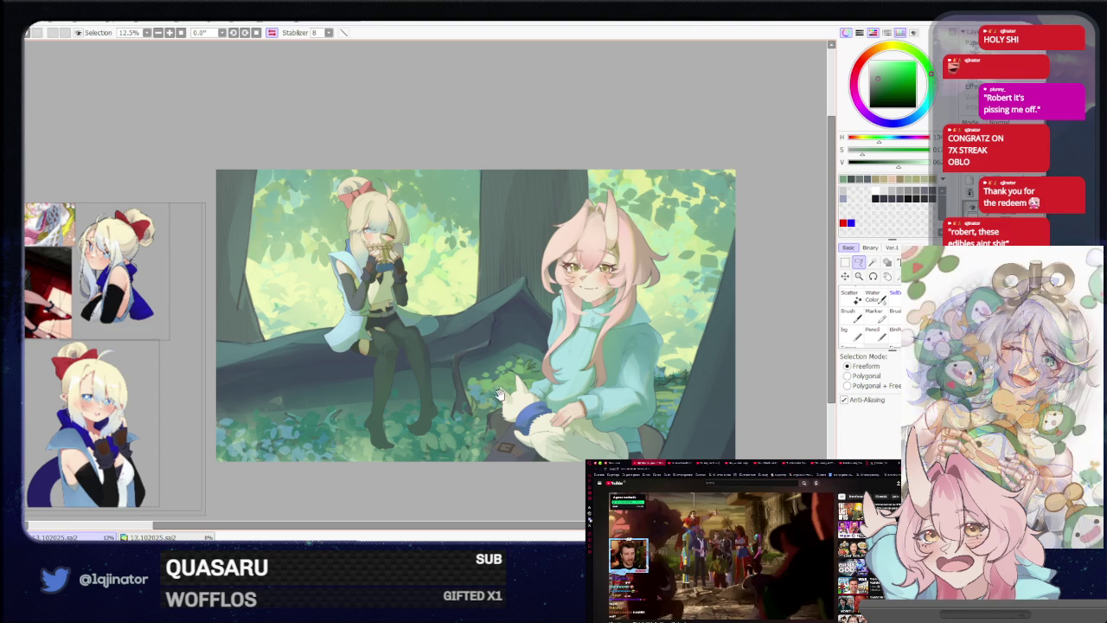
mouse_move(500, 393)
mouse_down()
mouse_move(493, 372)
mouse_move(481, 400)
mouse_up()
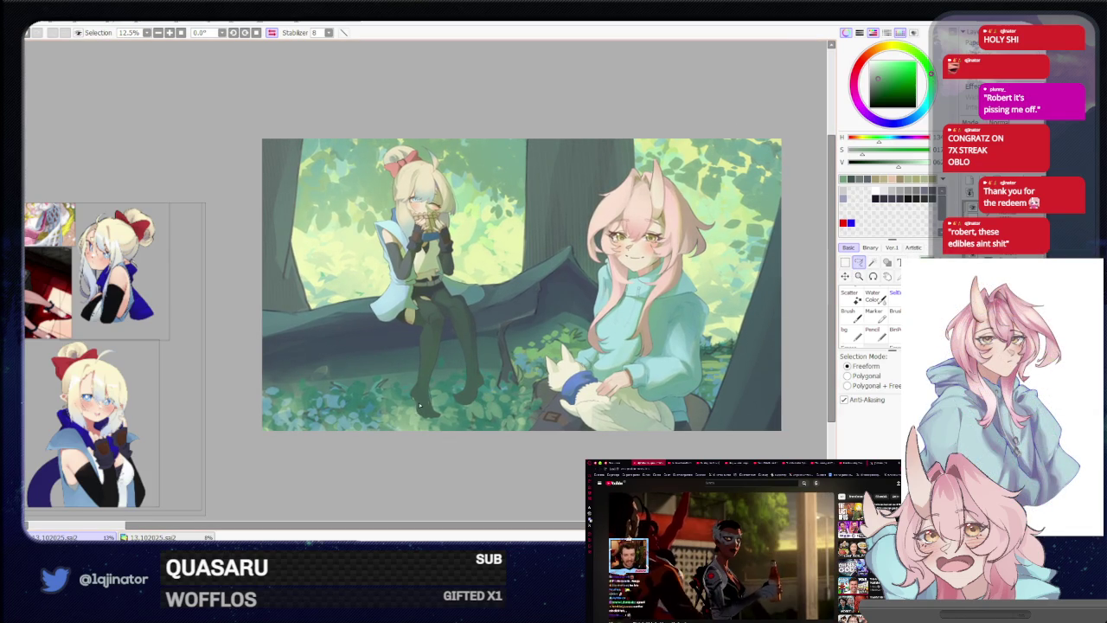
scroll(406, 400, up, 4)
At 50% with the view flipped, lasso the waist along the cape's inner edge, then zoom out with the brush
scroll(406, 399, up, 1)
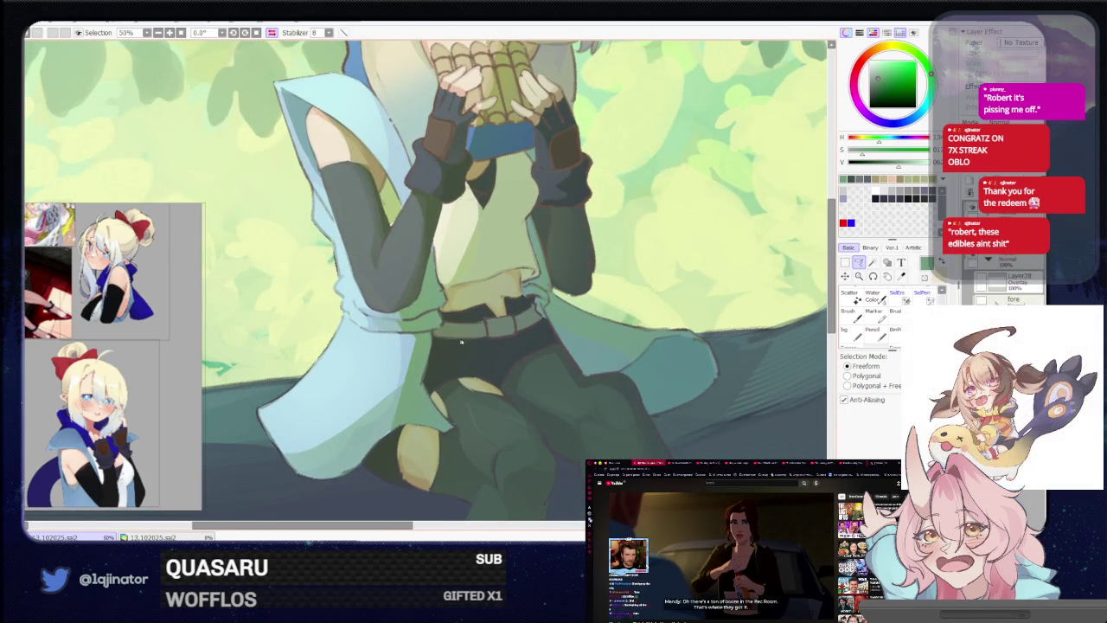
key(h)
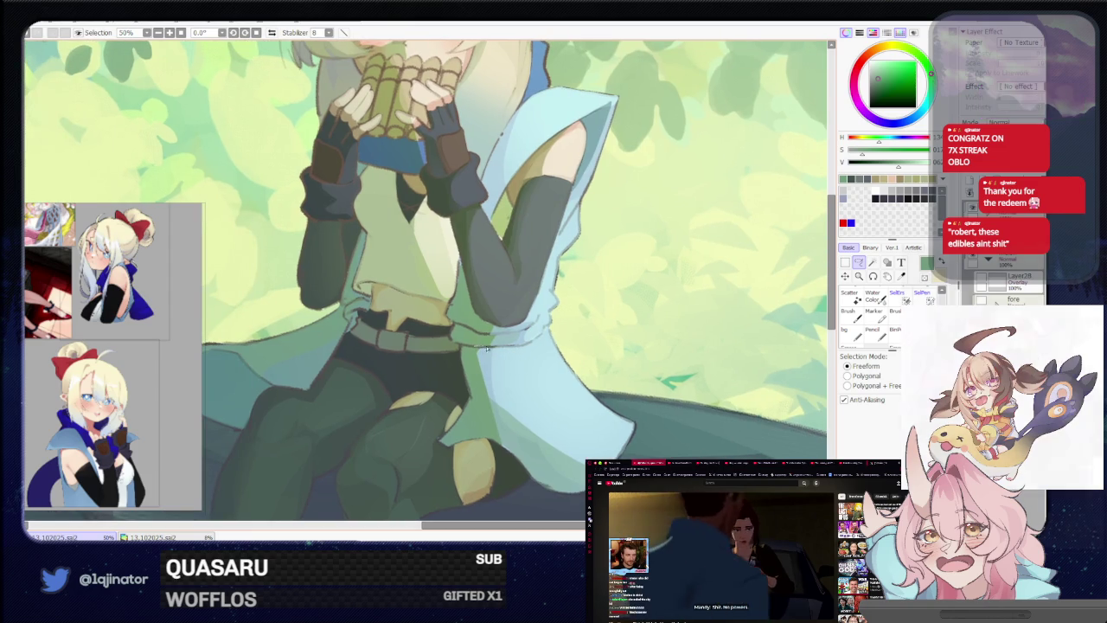
drag(485, 348, 495, 415)
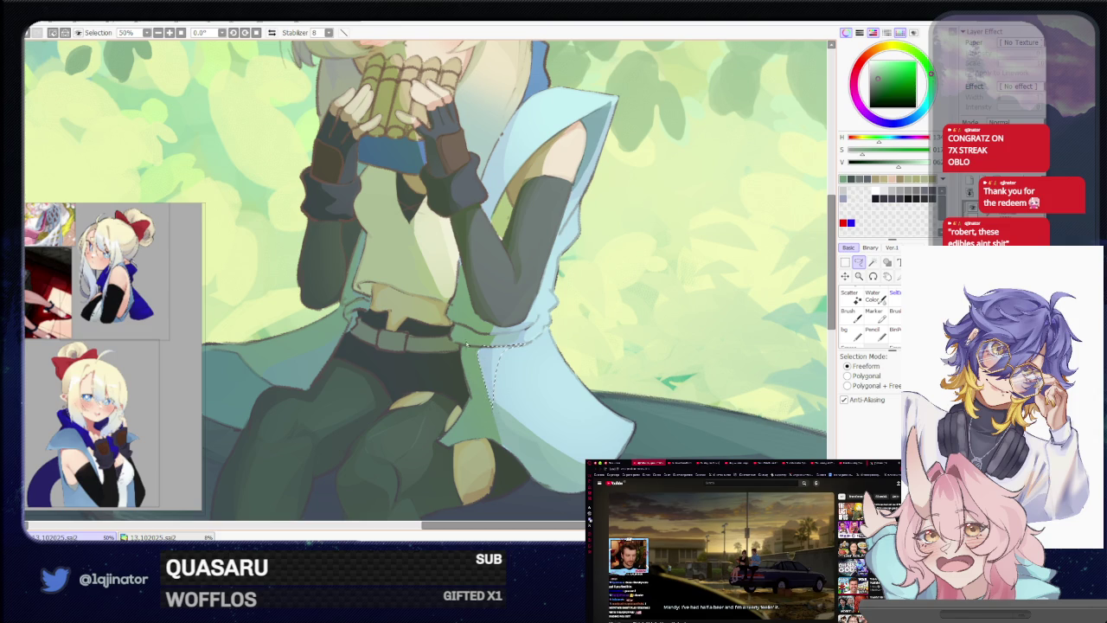
key(e)
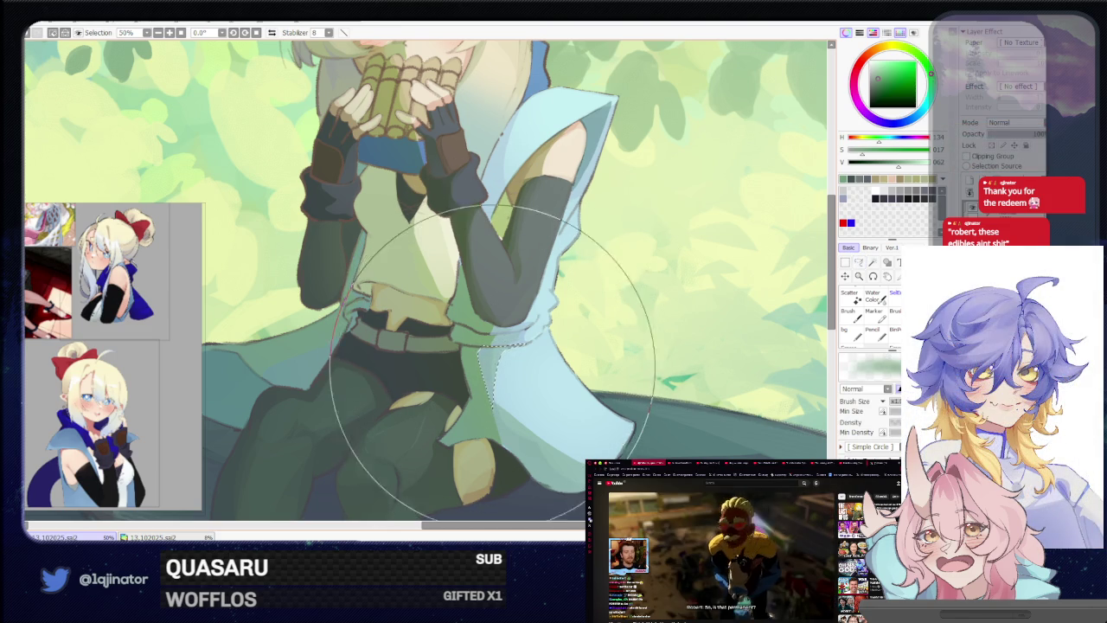
scroll(717, 309, down, 7)
scroll(718, 309, down, 1)
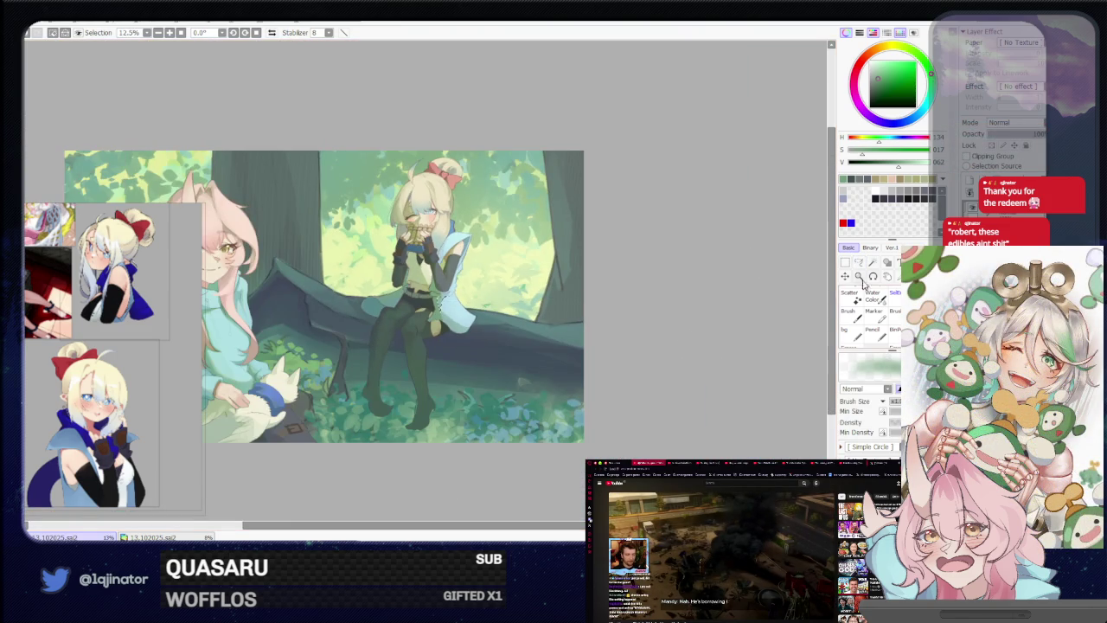
With the freeform lasso at 75%, outline the patch where the blonde girl's shirt meets her belt
click(860, 264)
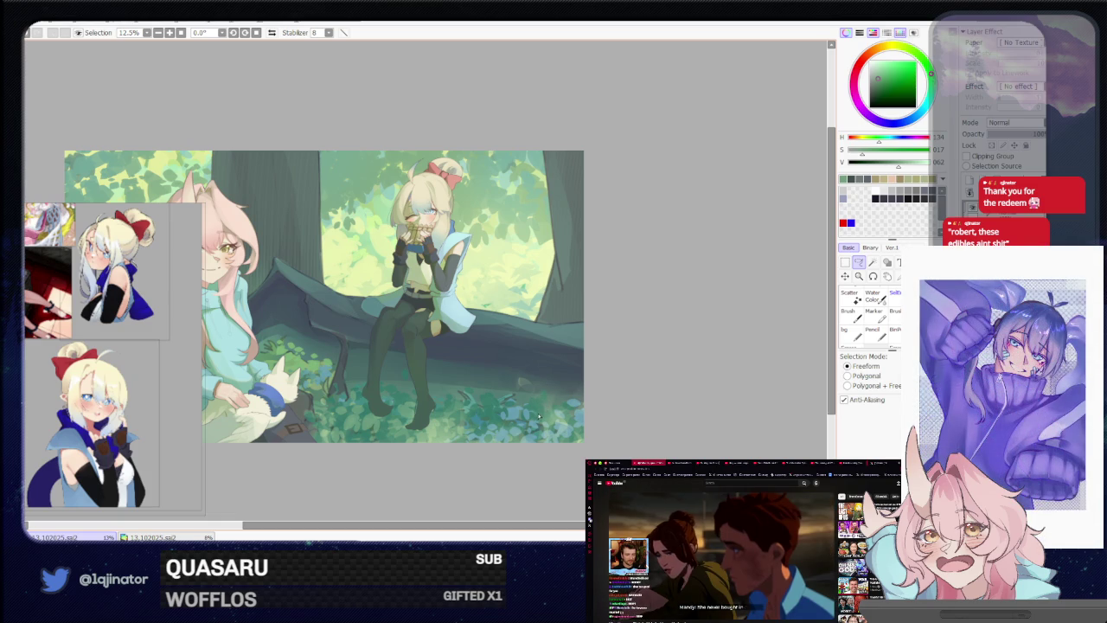
scroll(536, 421, up, 2)
scroll(545, 415, up, 1)
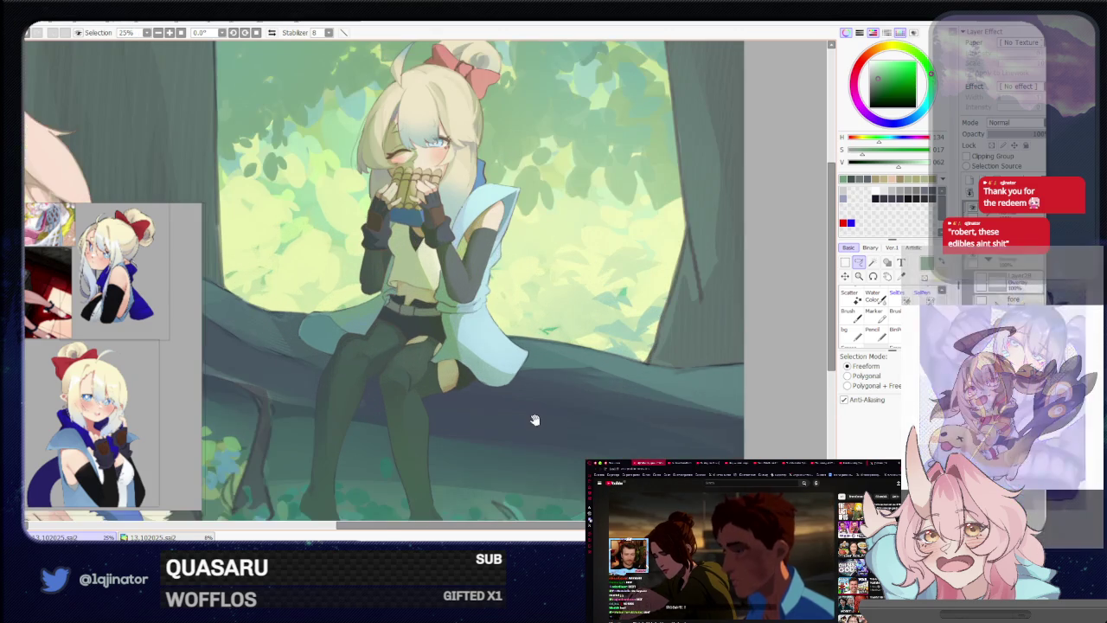
drag(539, 401, 531, 413)
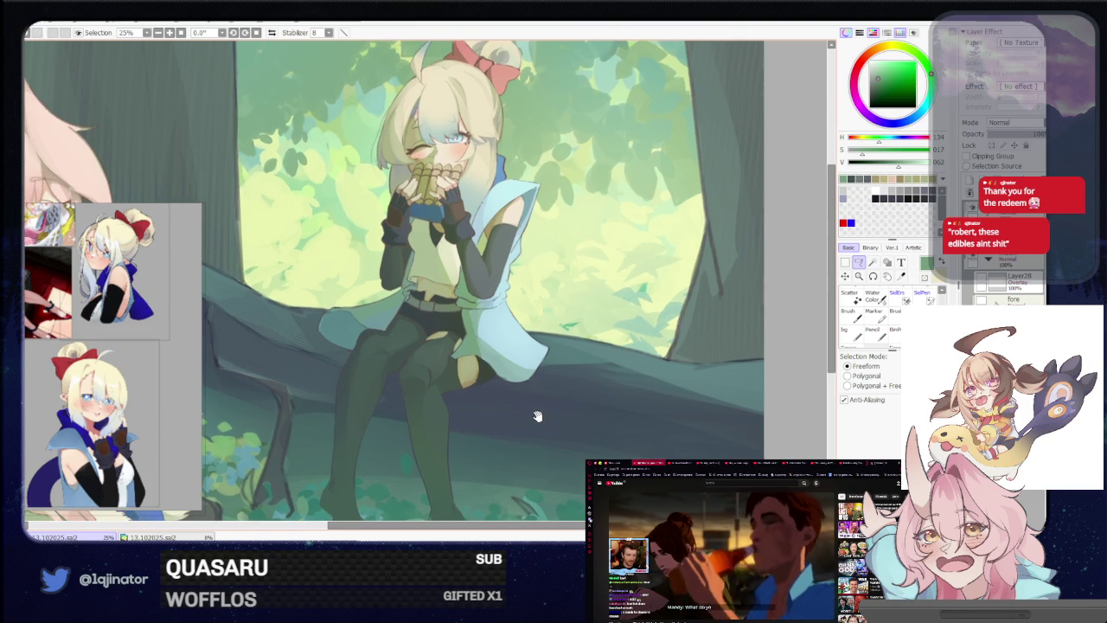
scroll(523, 413, up, 2)
scroll(484, 406, up, 1)
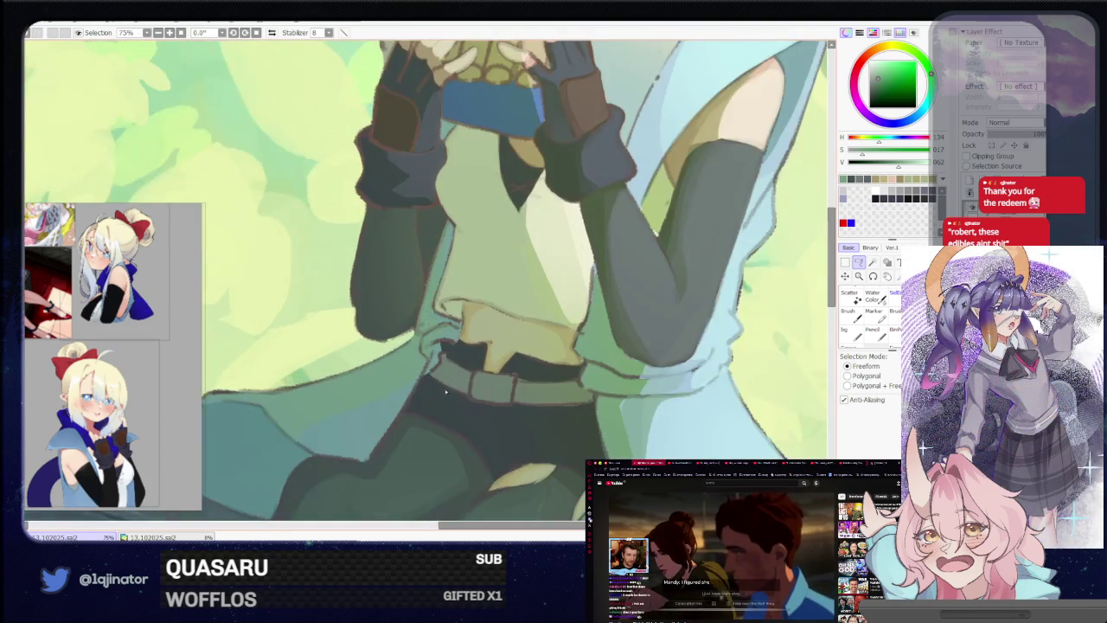
drag(443, 377, 446, 404)
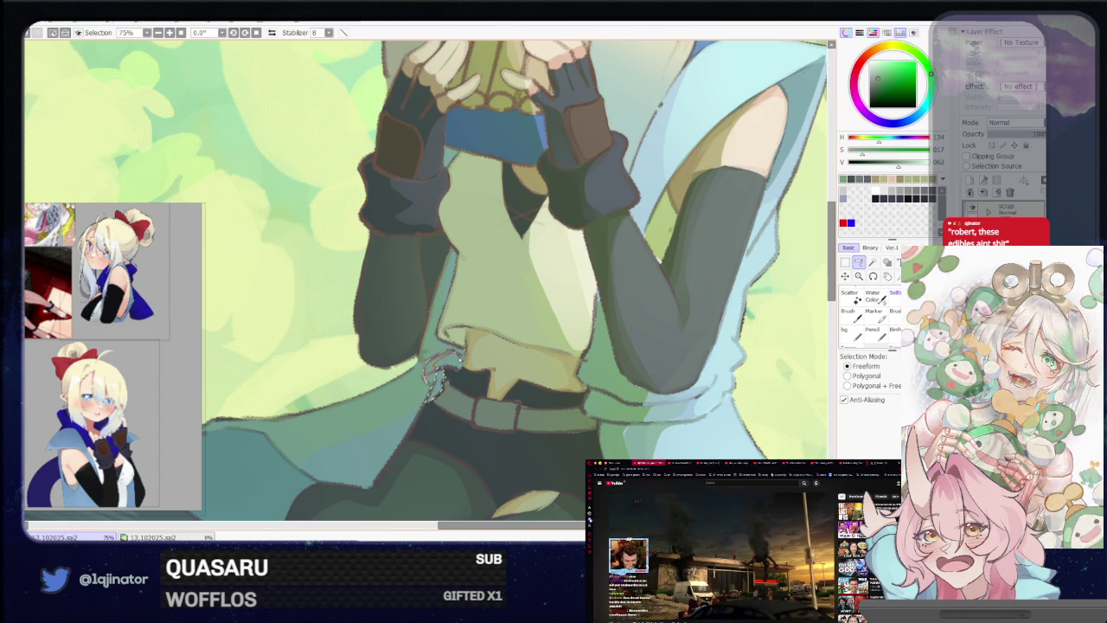
Pick a grey-teal brush colour, zoom back out, and return to the lasso
key(b)
scroll(460, 313, down, 2)
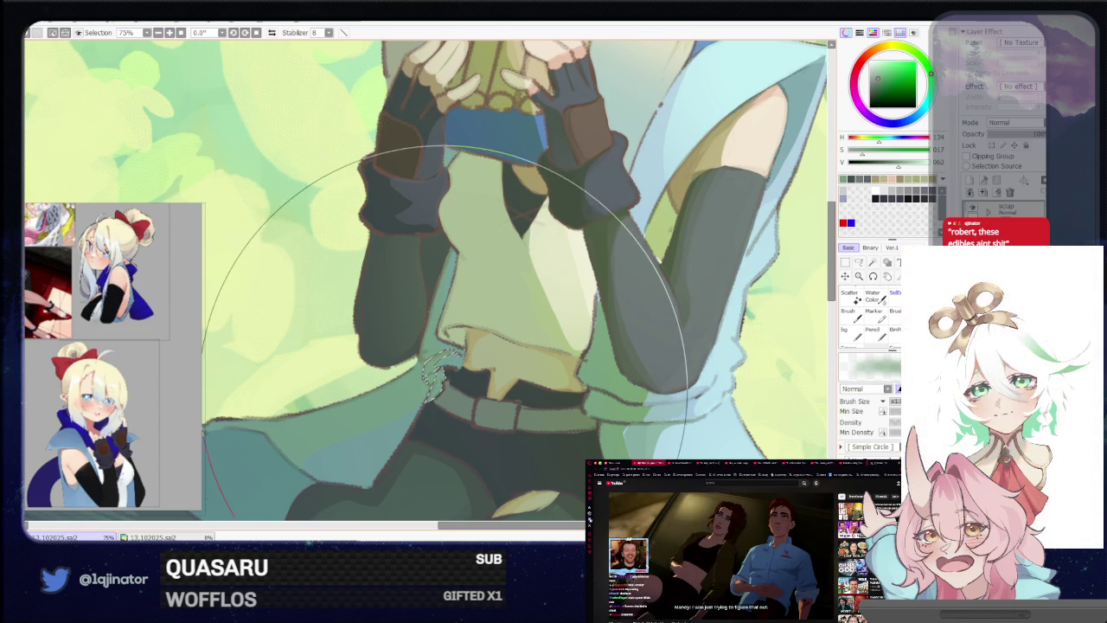
scroll(556, 394, down, 1)
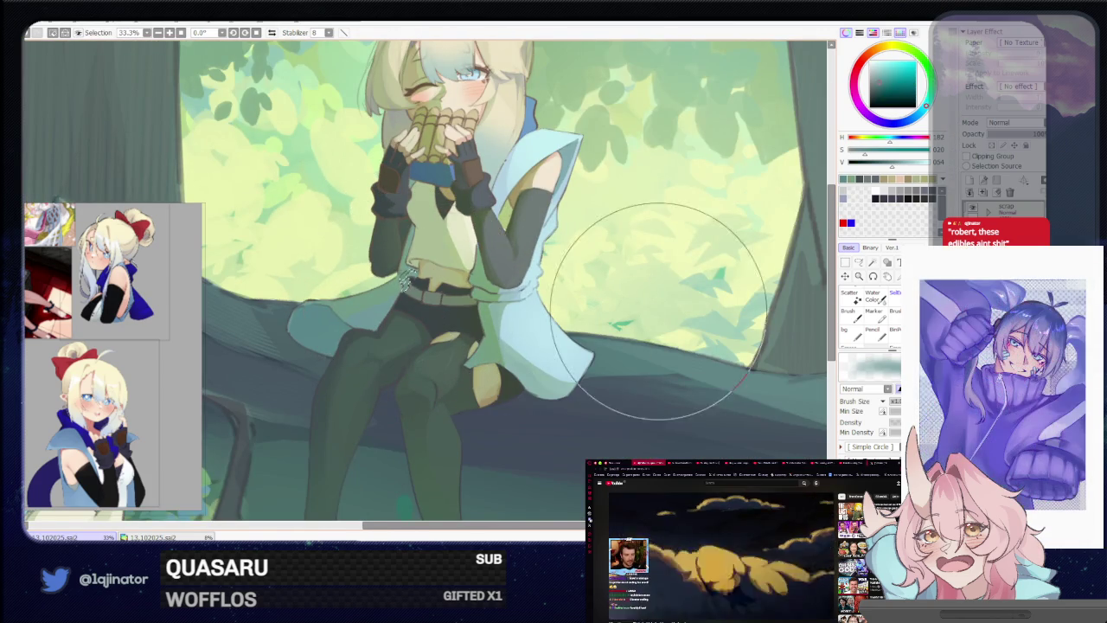
scroll(778, 286, down, 1)
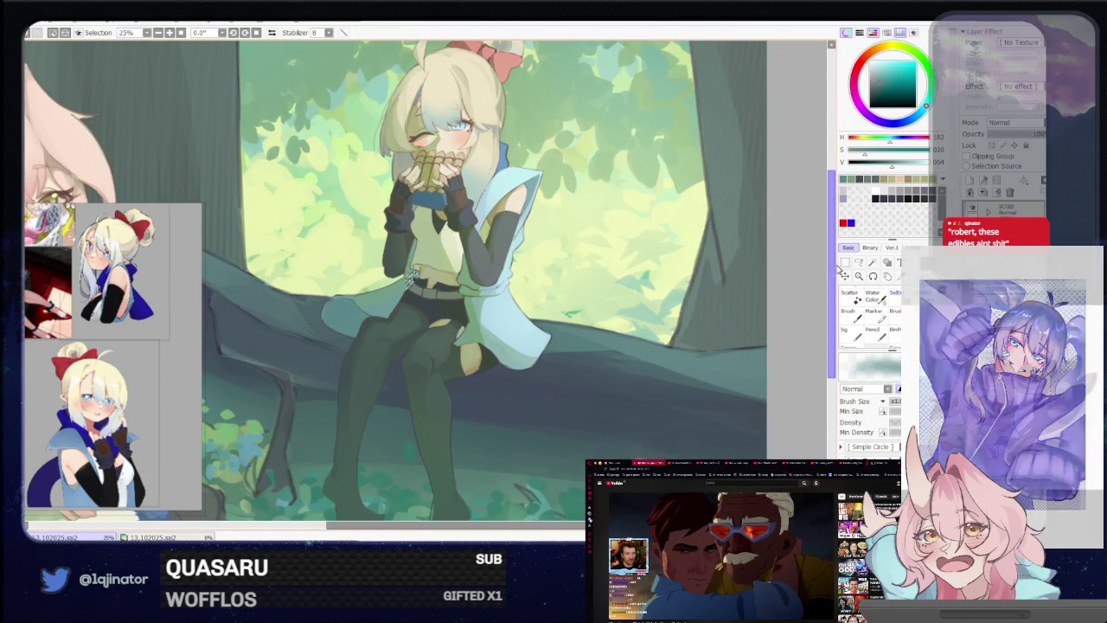
key(l)
drag(470, 402, 463, 427)
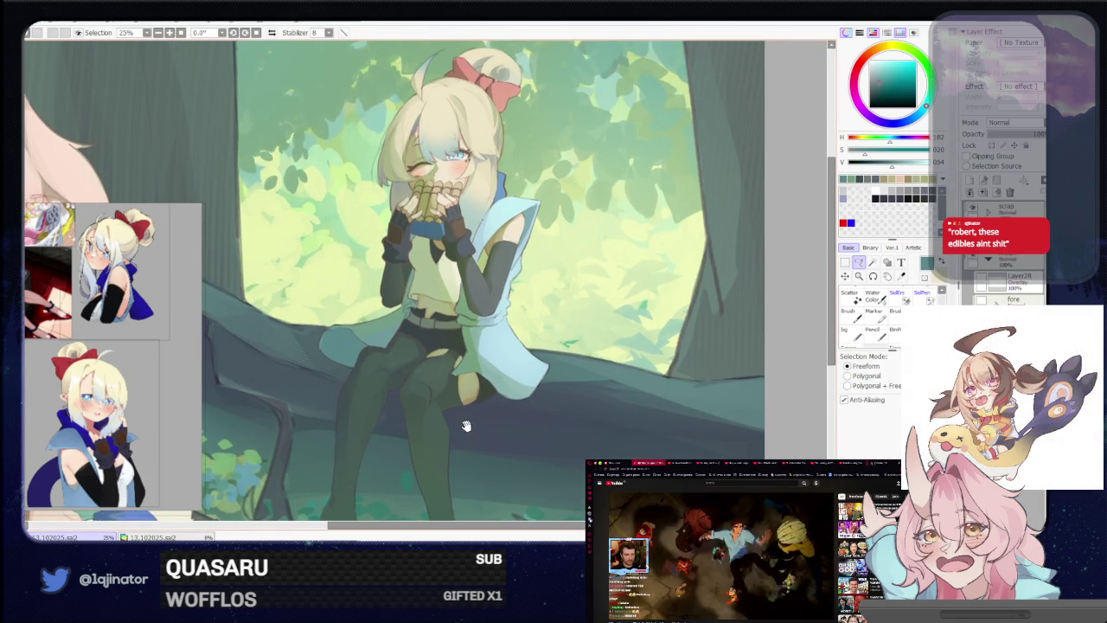
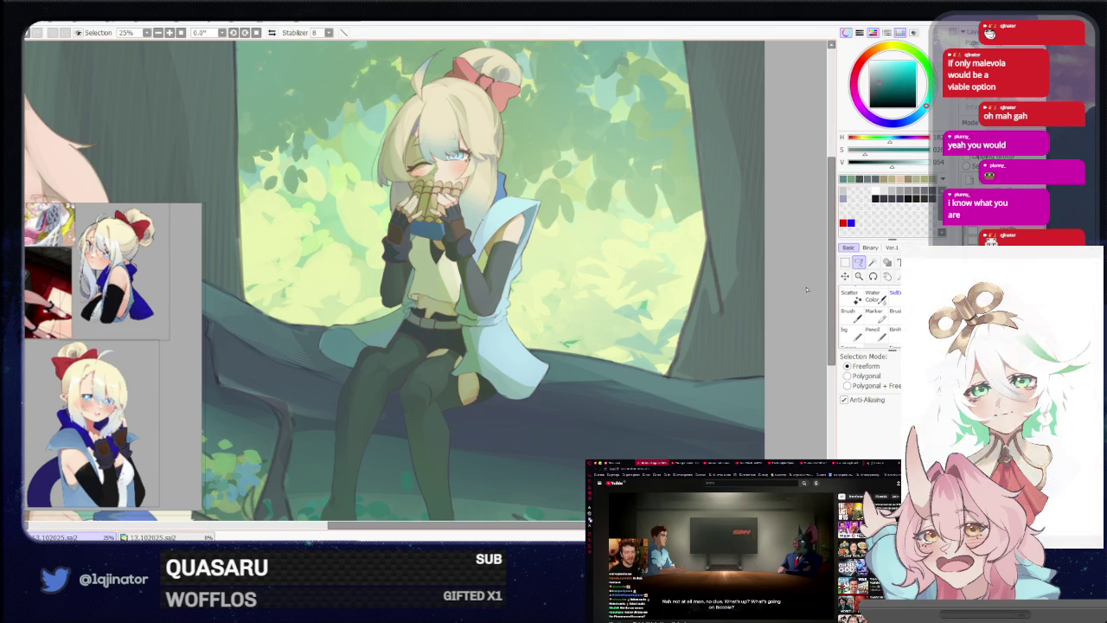
Zoom and pan the view around the girl's torso and the surrounding forest scene
scroll(471, 346, up, 1)
scroll(468, 344, up, 1)
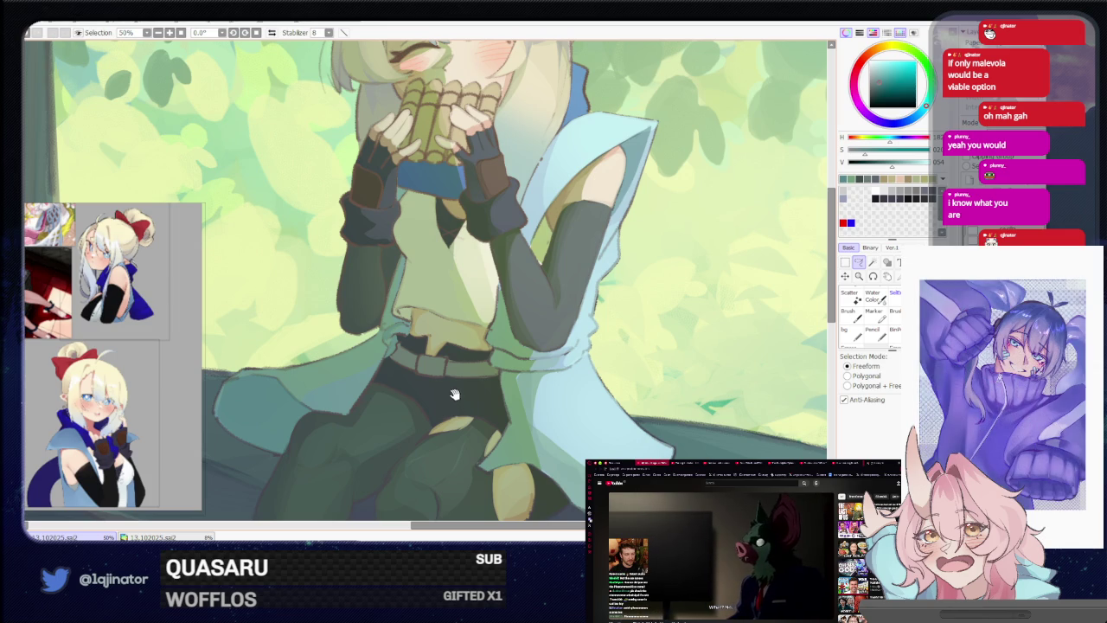
drag(451, 399, 455, 408)
key(b)
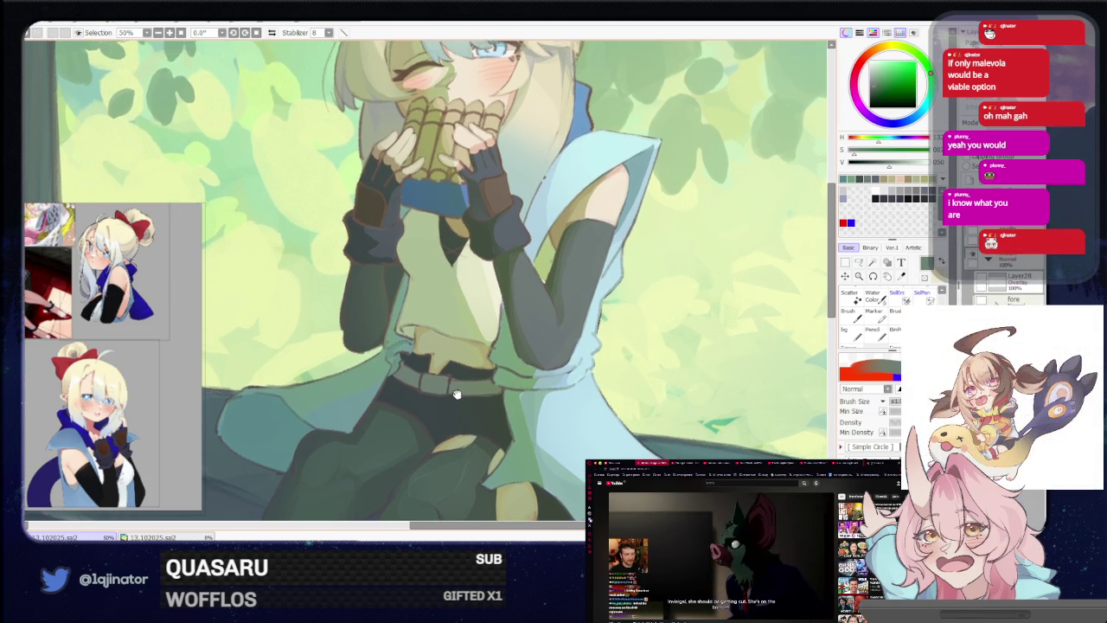
drag(441, 382, 463, 396)
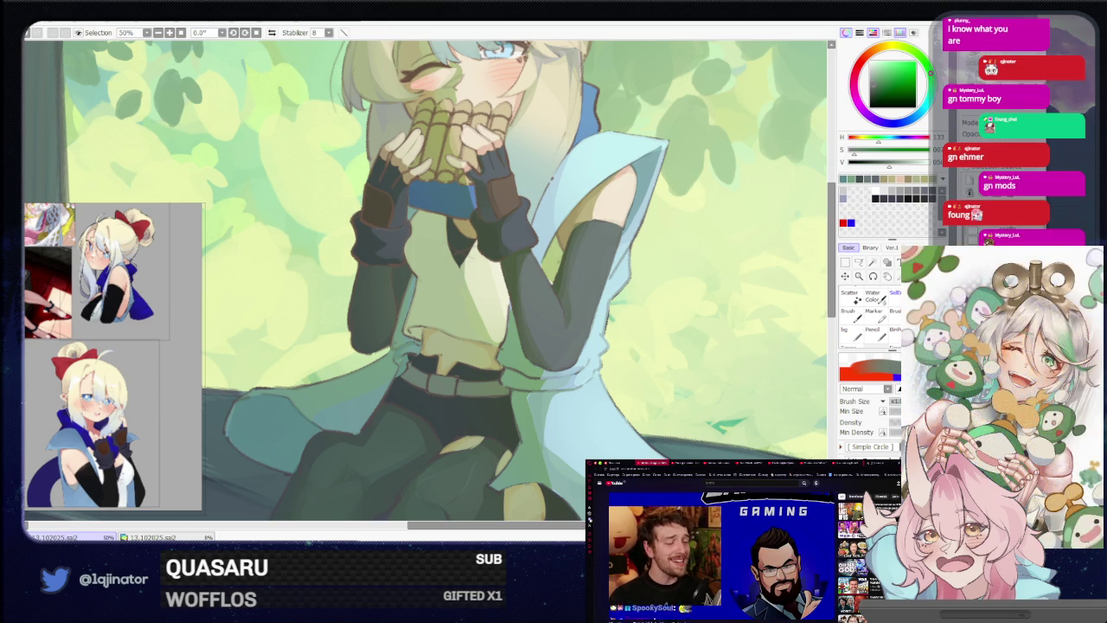
key(minus)
key(minus)
key(m)
key(plus)
drag(566, 339, 537, 376)
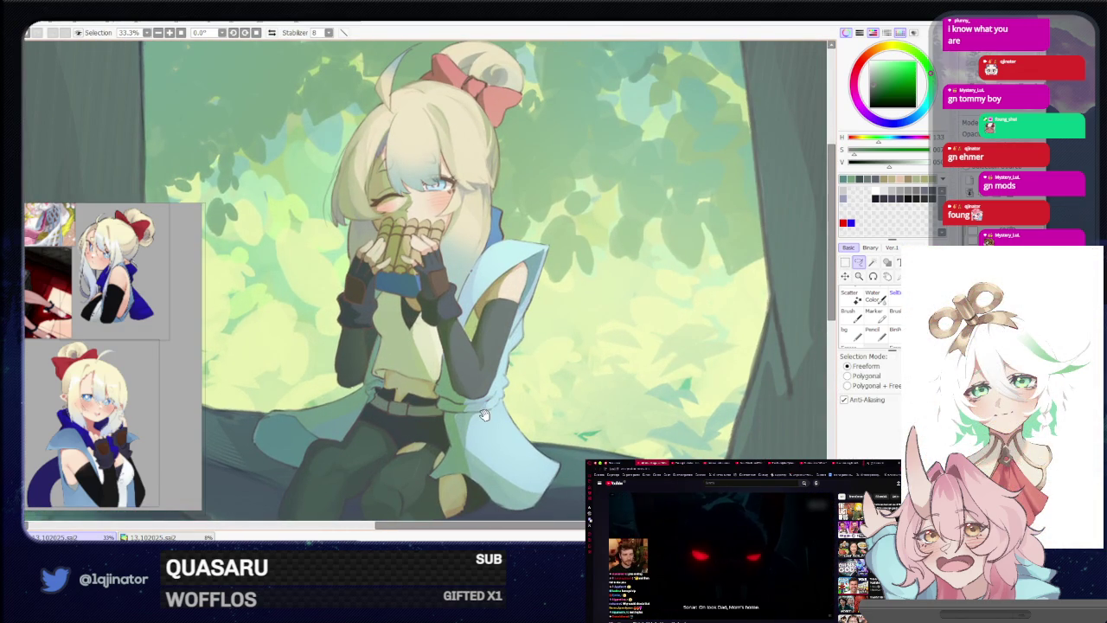
drag(484, 415, 497, 400)
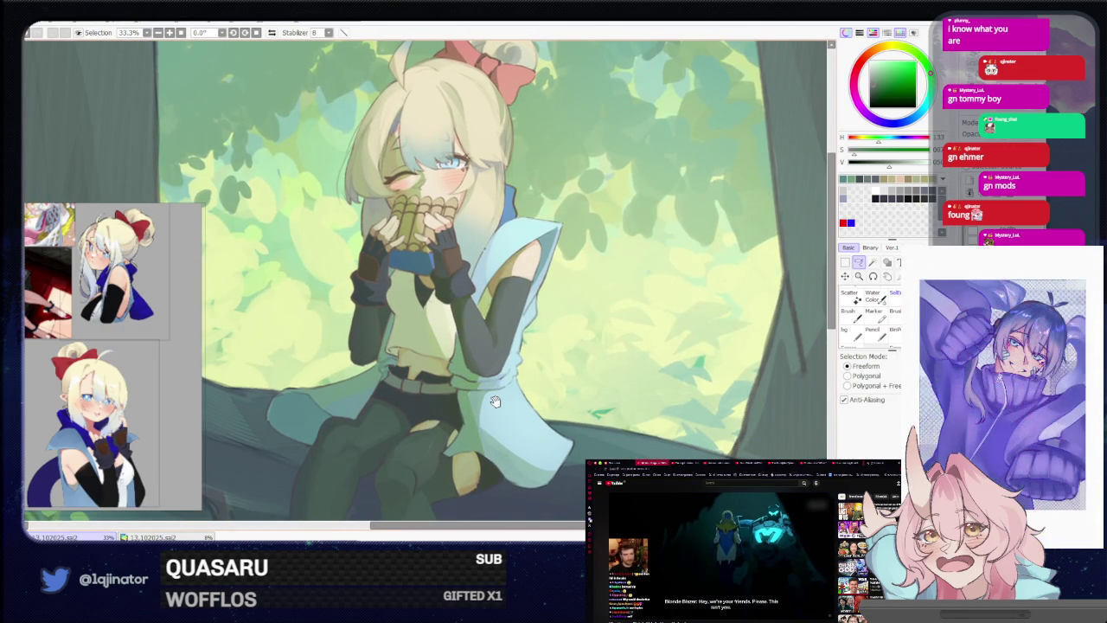
scroll(470, 411, up, 1)
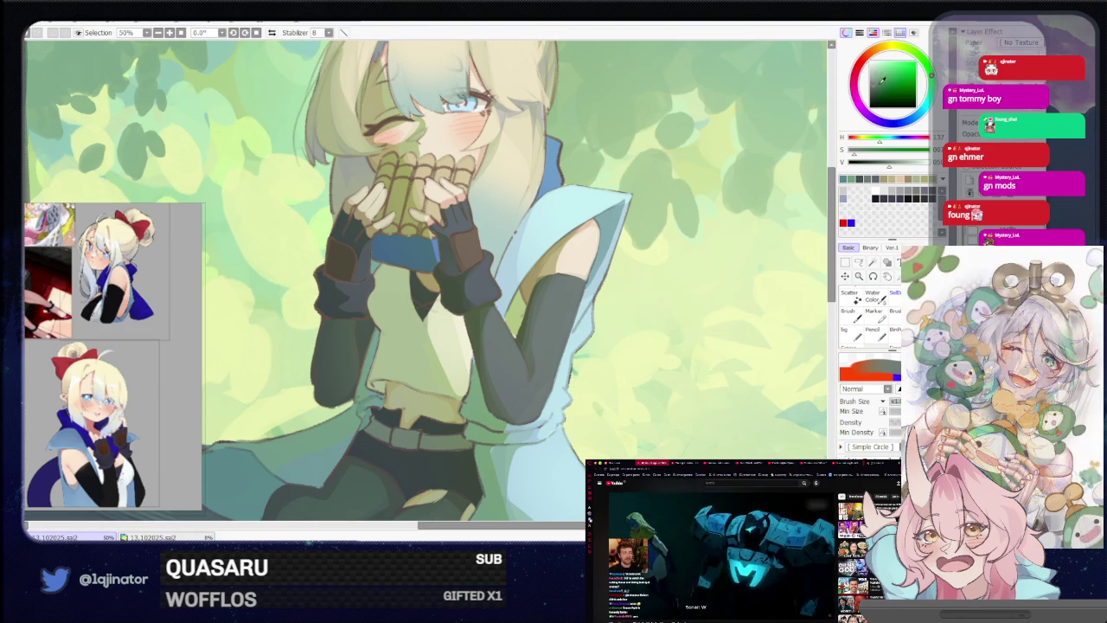
Pick the Selection tool and mirror the canvas view horizontally to check the drawing
click(859, 261)
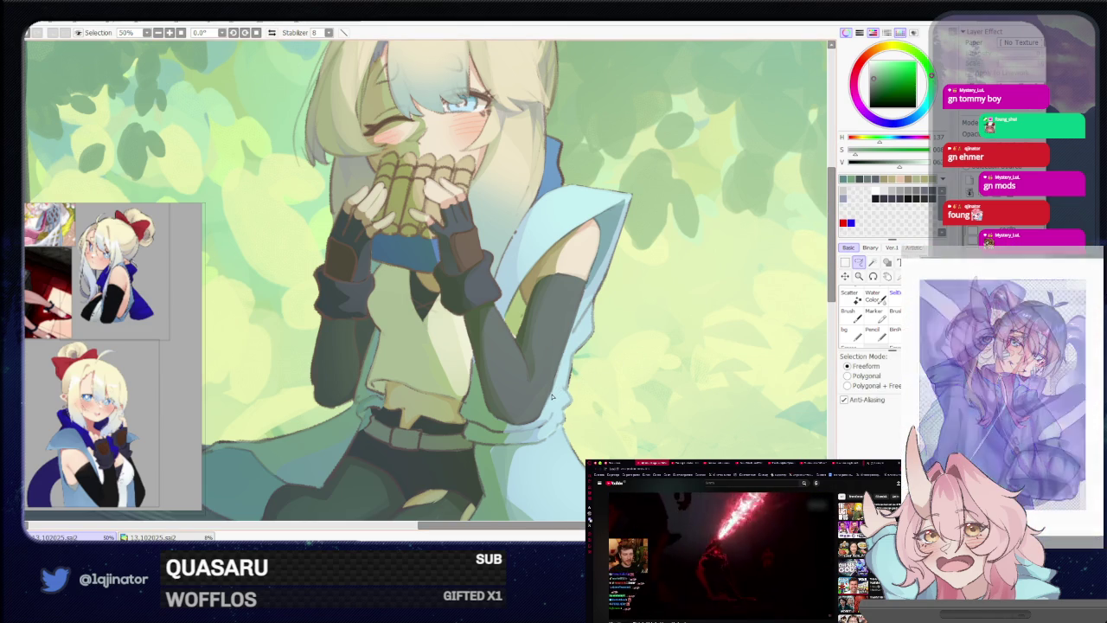
key(h)
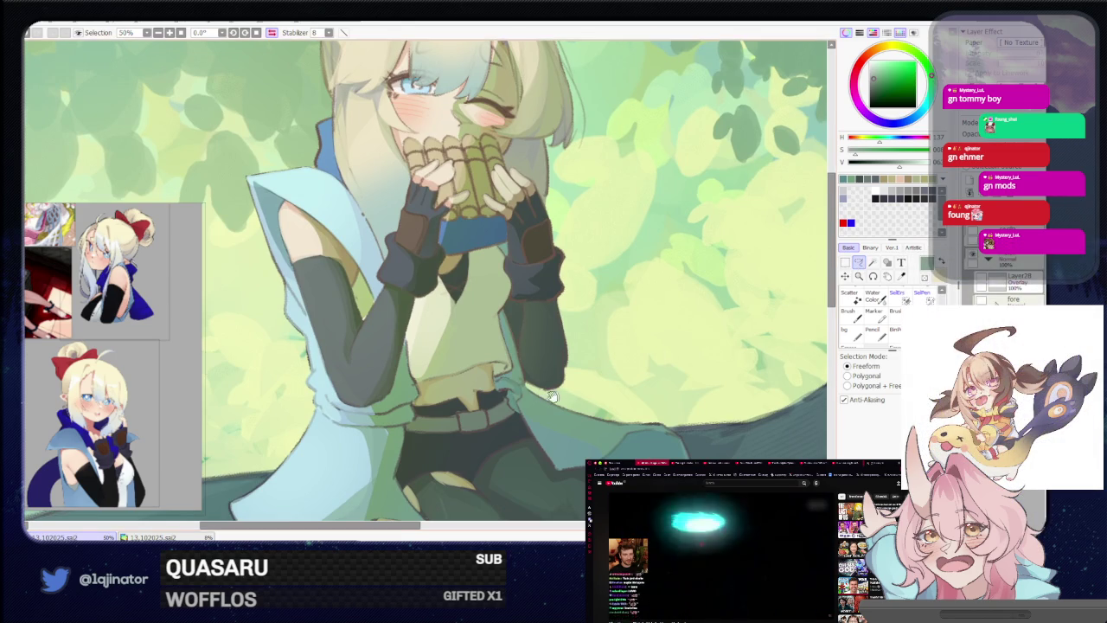
scroll(574, 387, up, 1)
scroll(572, 378, up, 1)
Frame the belt at the girl's waist and flip the view back to normal orientation
drag(572, 378, 552, 353)
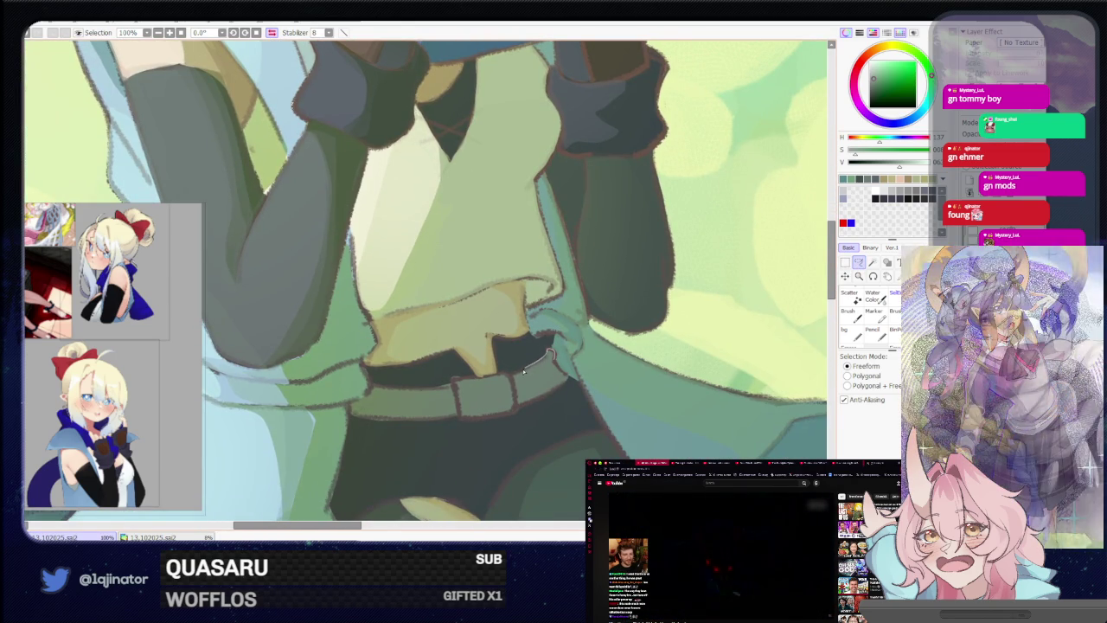
drag(548, 354, 561, 361)
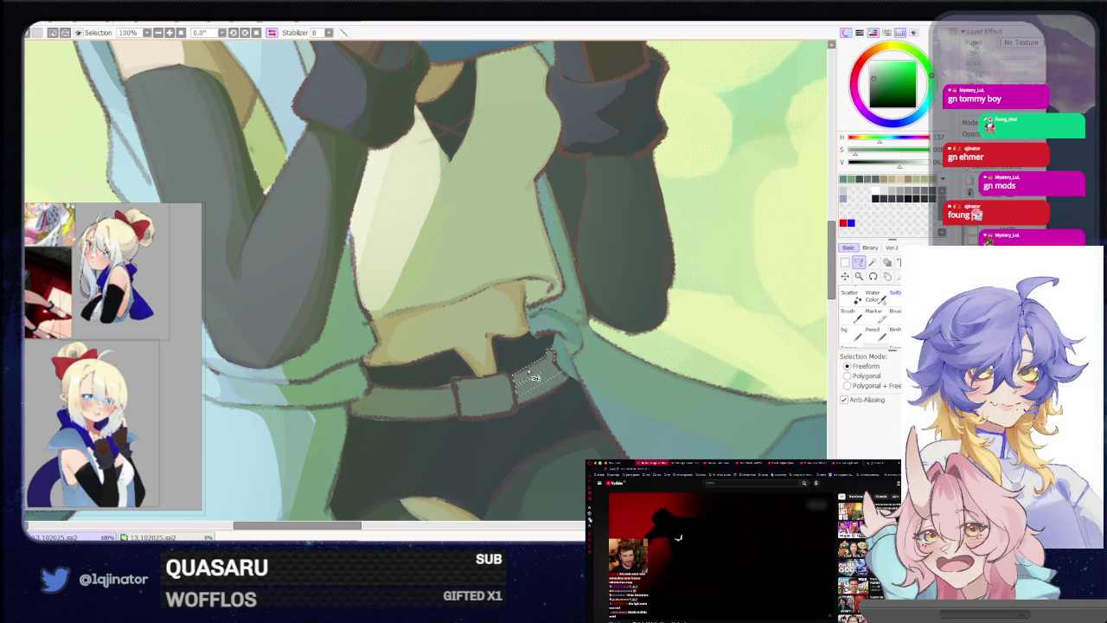
key(h)
mouse_move(537, 380)
mouse_down()
mouse_move(496, 366)
mouse_move(513, 373)
mouse_move(508, 356)
mouse_move(508, 368)
mouse_up()
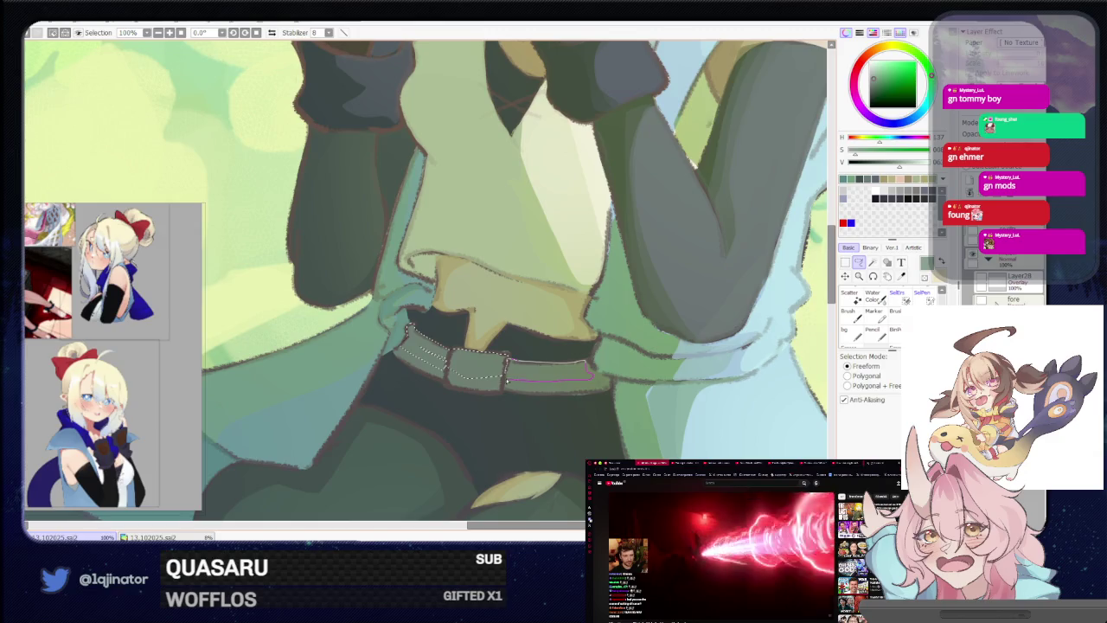
scroll(508, 366, down, 2)
key(b)
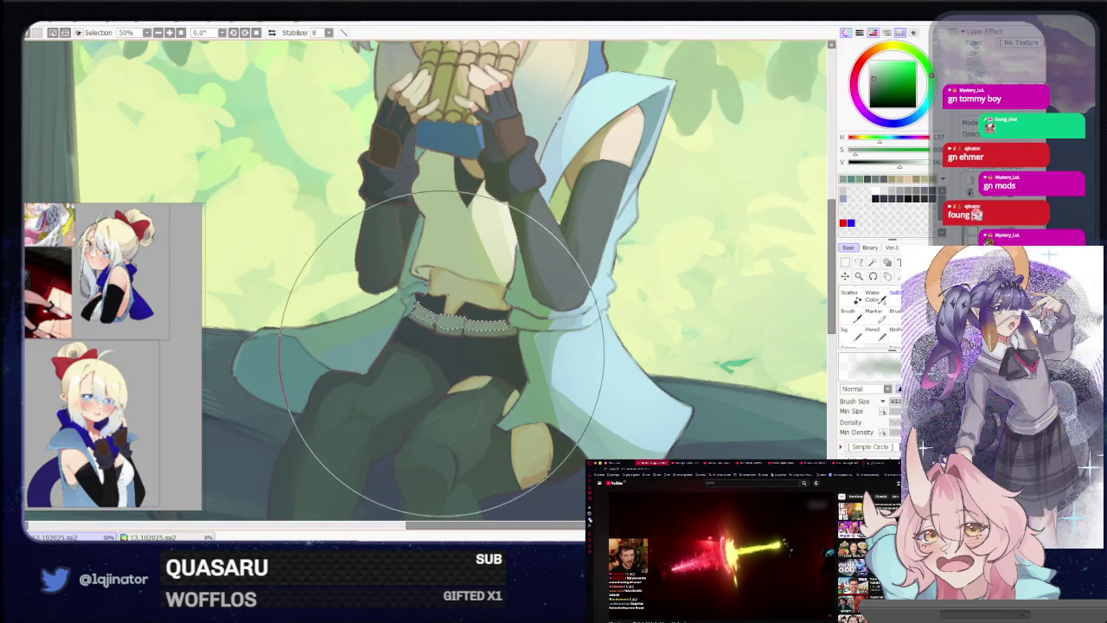
scroll(553, 341, down, 2)
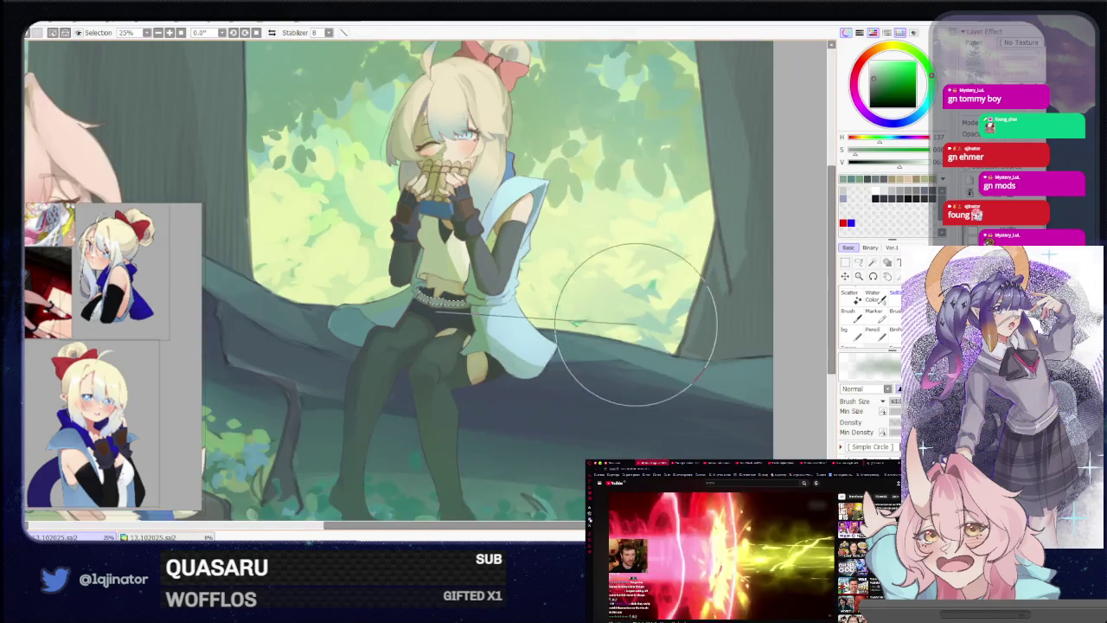
scroll(767, 292, down, 1)
At 100%, lasso around the belt buckle, then zoom back out to 25% on the girl
key(l)
scroll(619, 329, up, 1)
scroll(432, 294, up, 2)
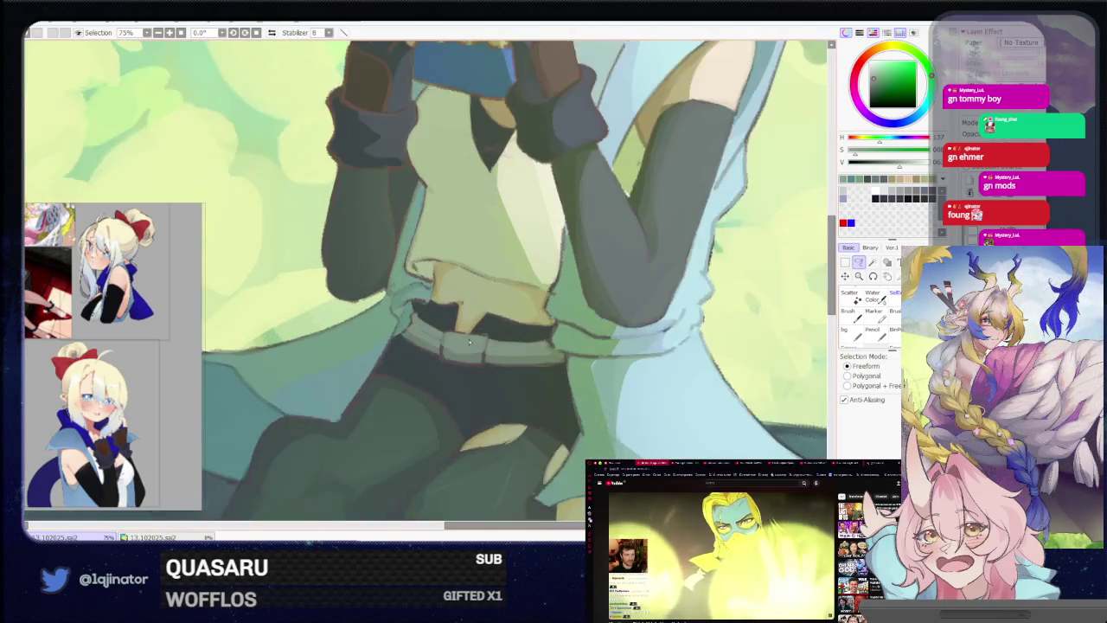
scroll(441, 346, up, 1)
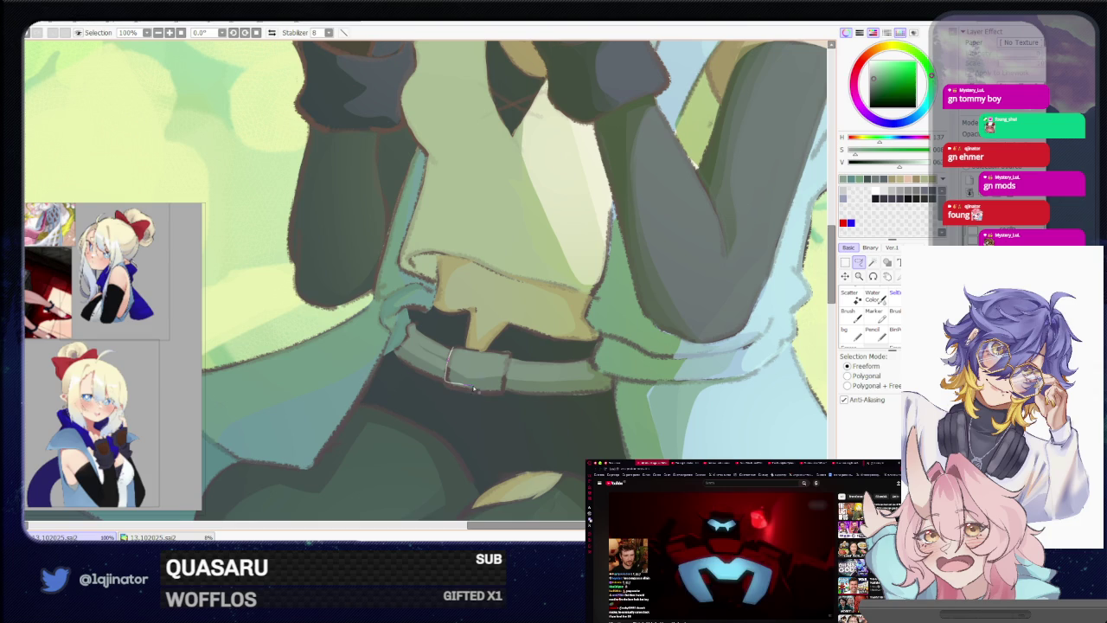
drag(500, 392, 481, 351)
key(b)
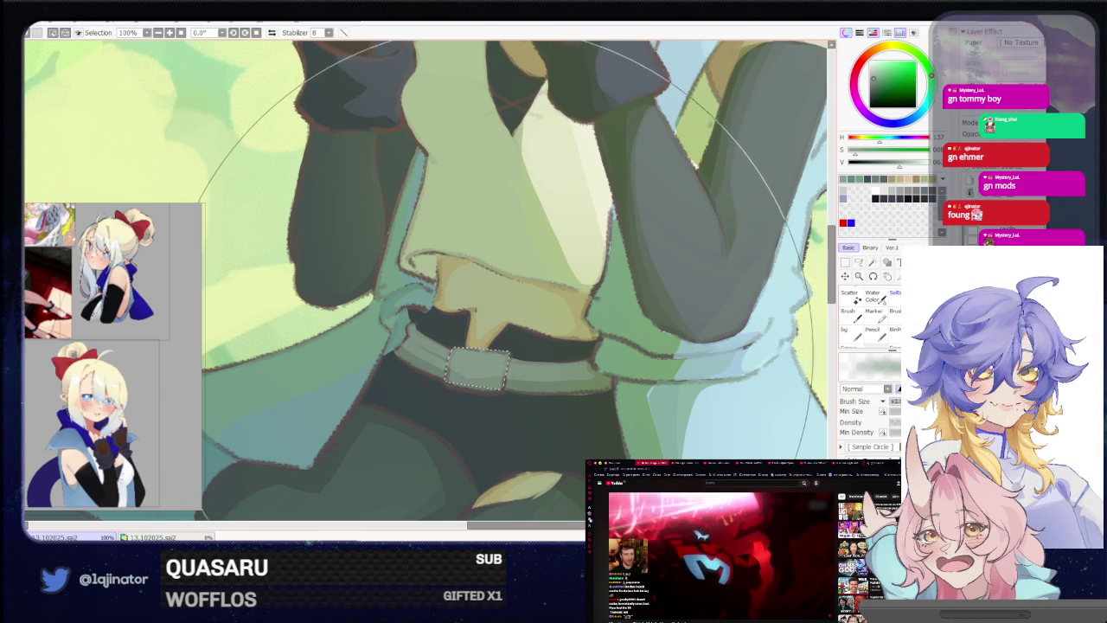
scroll(558, 346, down, 3)
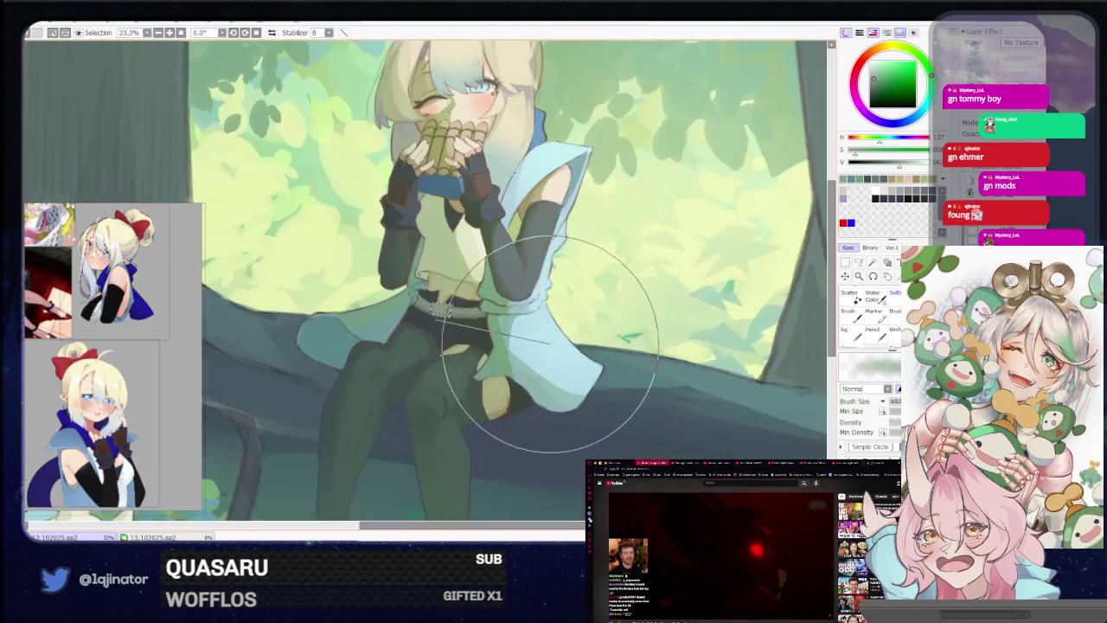
drag(594, 364, 570, 349)
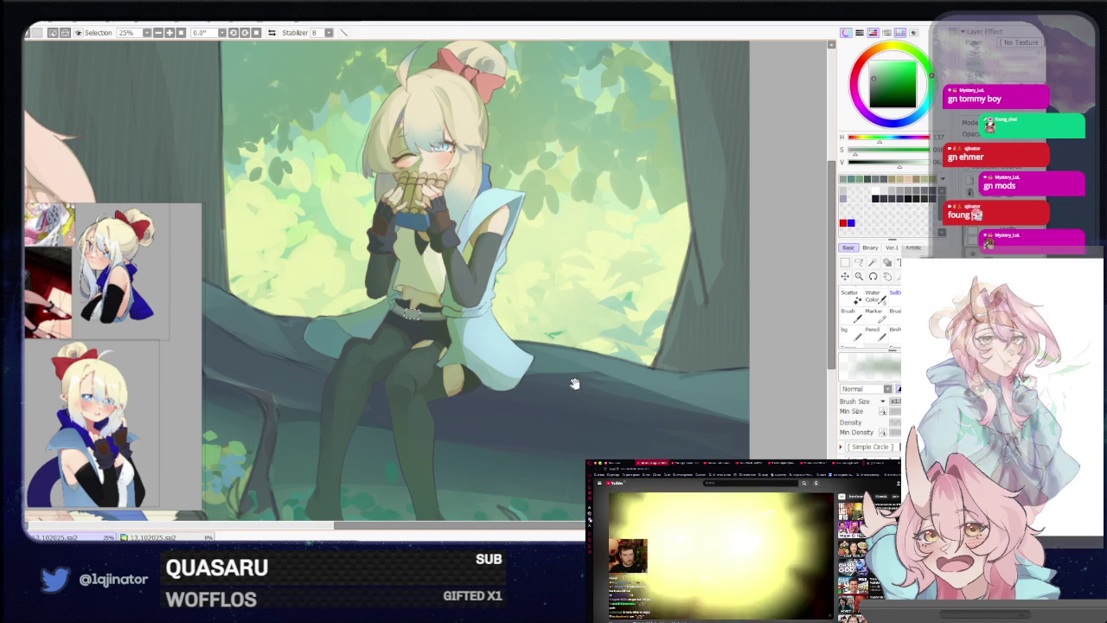
drag(603, 357, 593, 368)
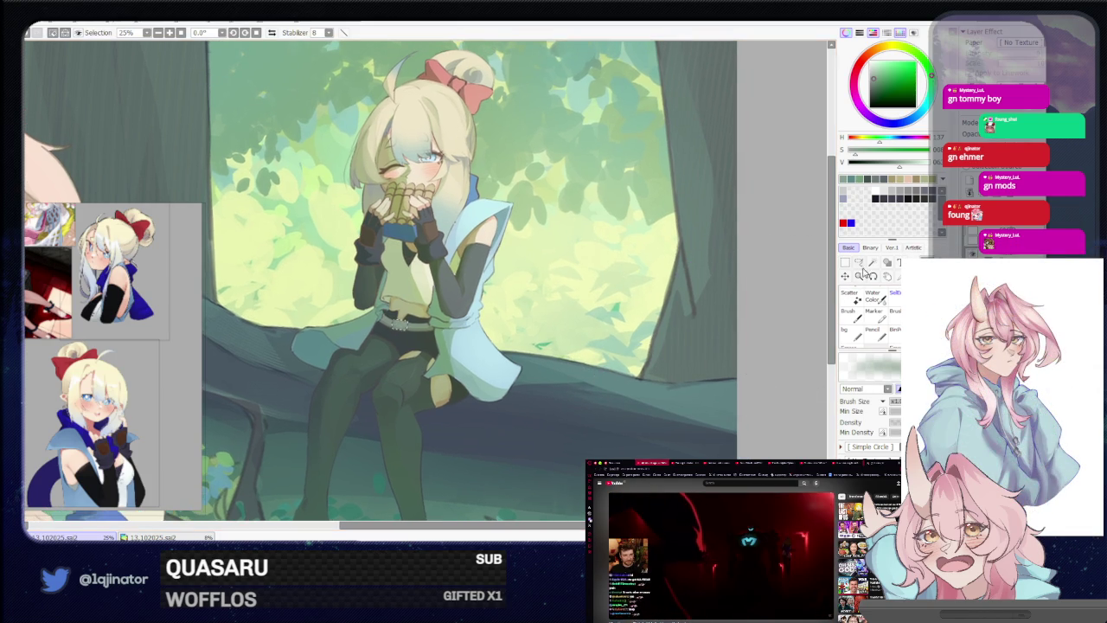
Tilt the canvas view about 1.7° and zoom out to 8.33% to review both characters
click(859, 262)
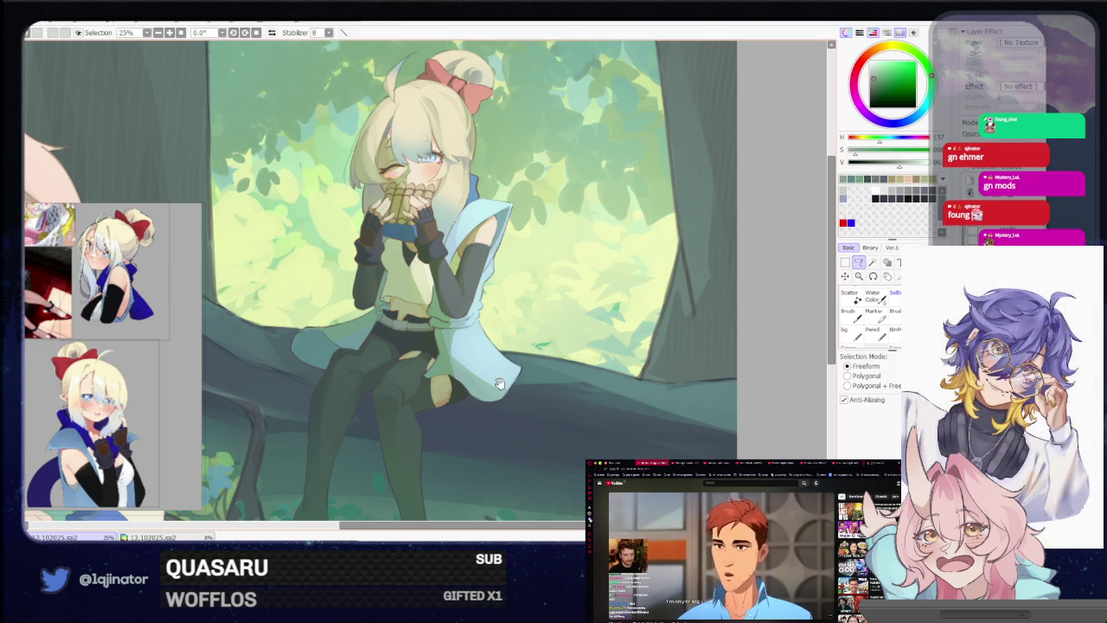
mouse_move(509, 366)
mouse_down()
mouse_move(525, 360)
mouse_move(514, 367)
mouse_up()
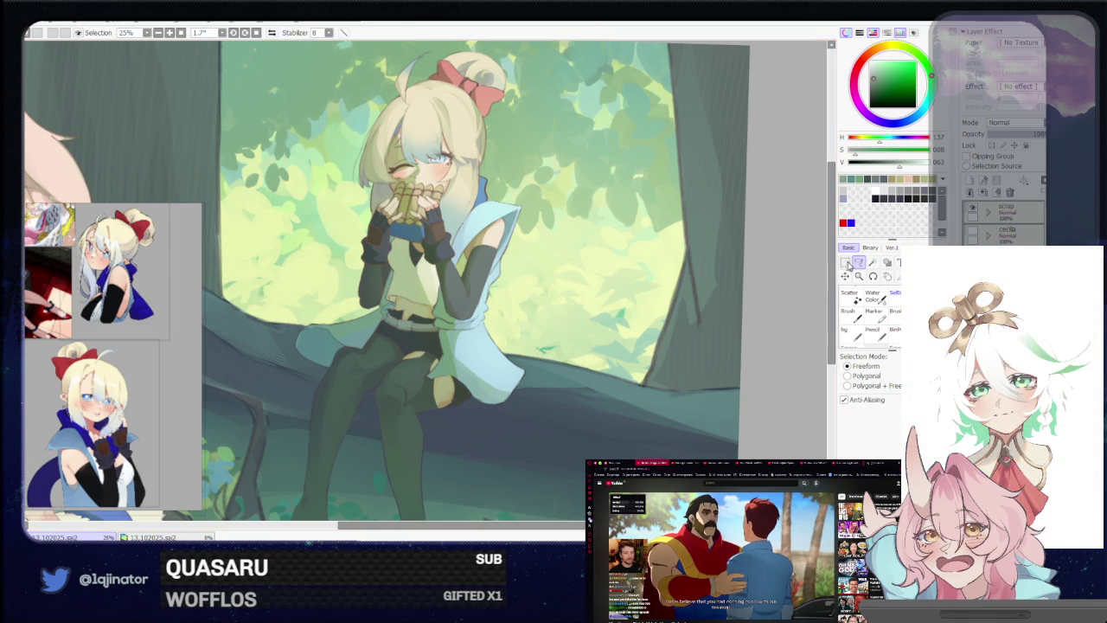
scroll(612, 352, down, 2)
scroll(611, 351, down, 1)
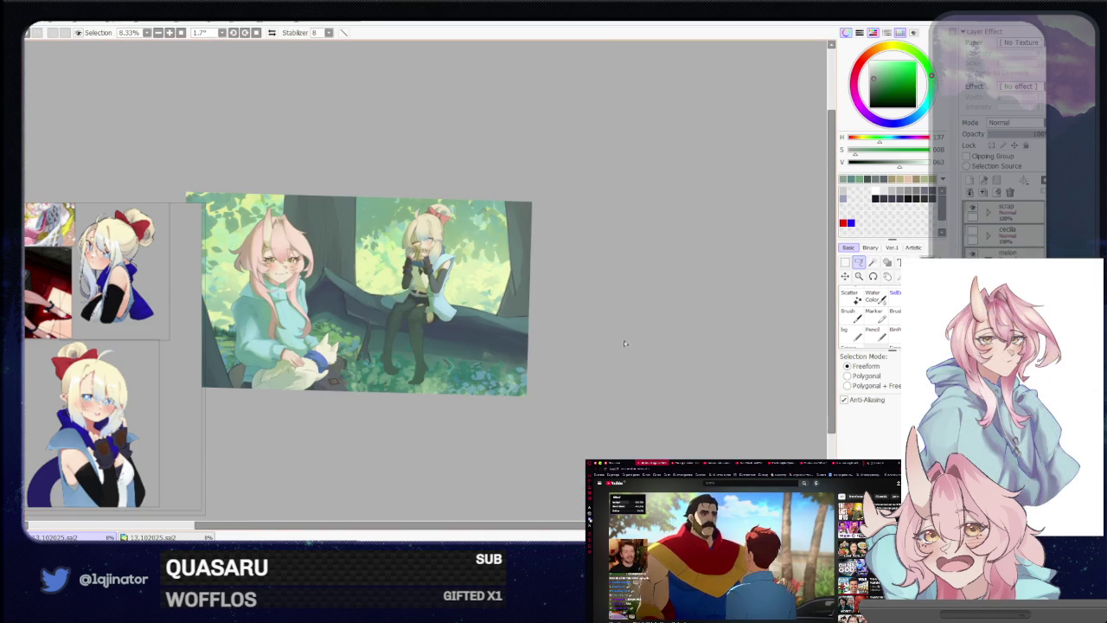
scroll(424, 347, up, 3)
scroll(424, 347, up, 2)
Bring the girl's face and hands into view and pick a slightly more saturated blue
mouse_move(424, 347)
mouse_down()
mouse_move(413, 424)
mouse_move(425, 436)
mouse_up()
key(b)
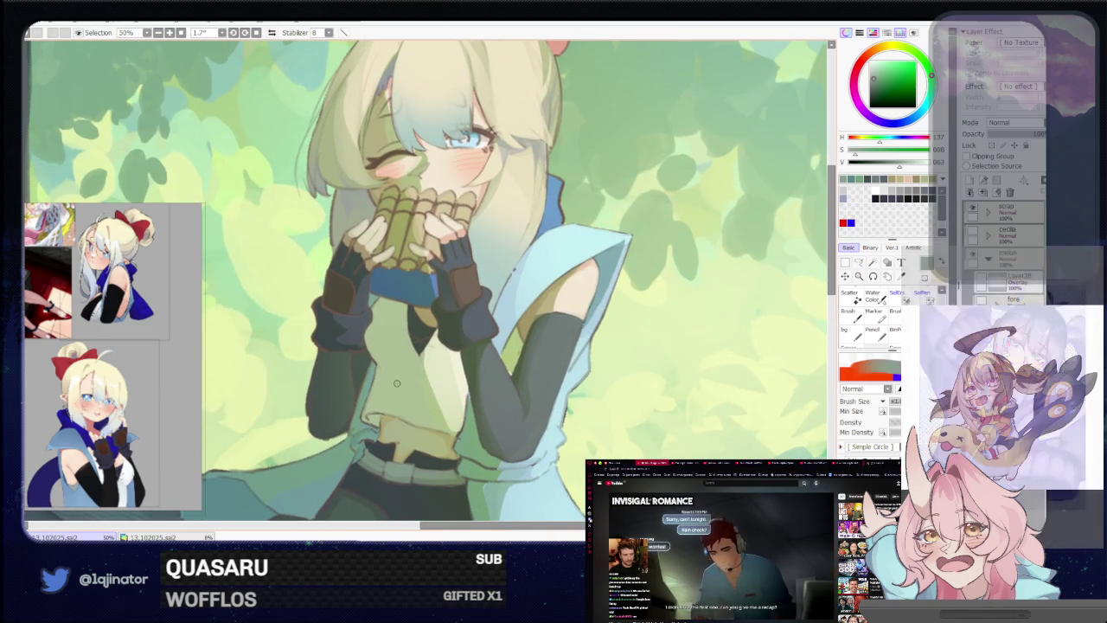
click(904, 119)
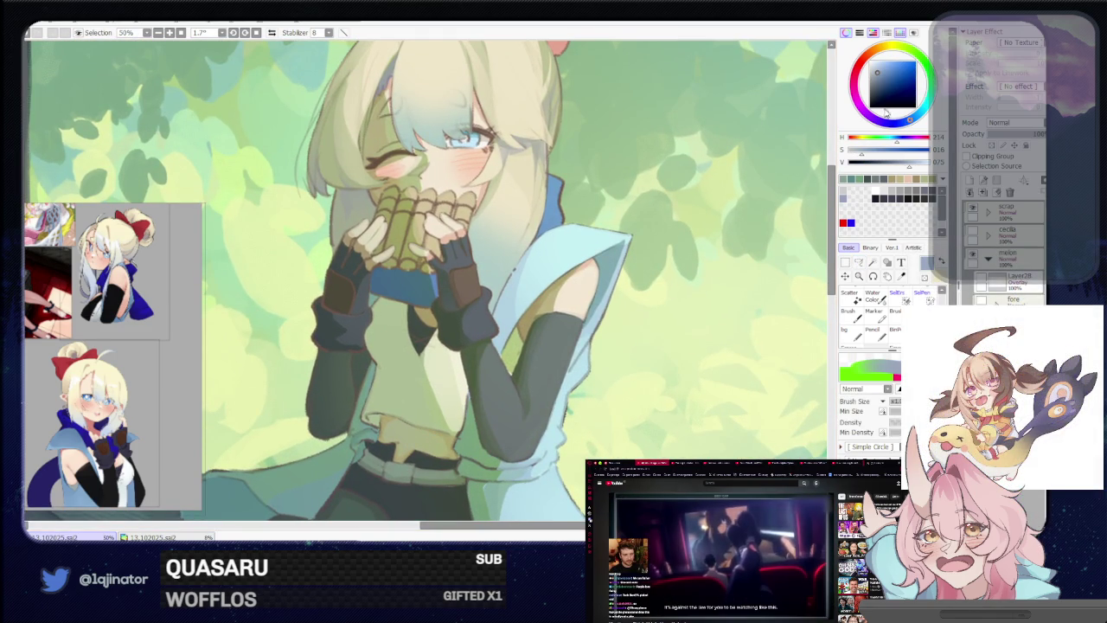
click(878, 75)
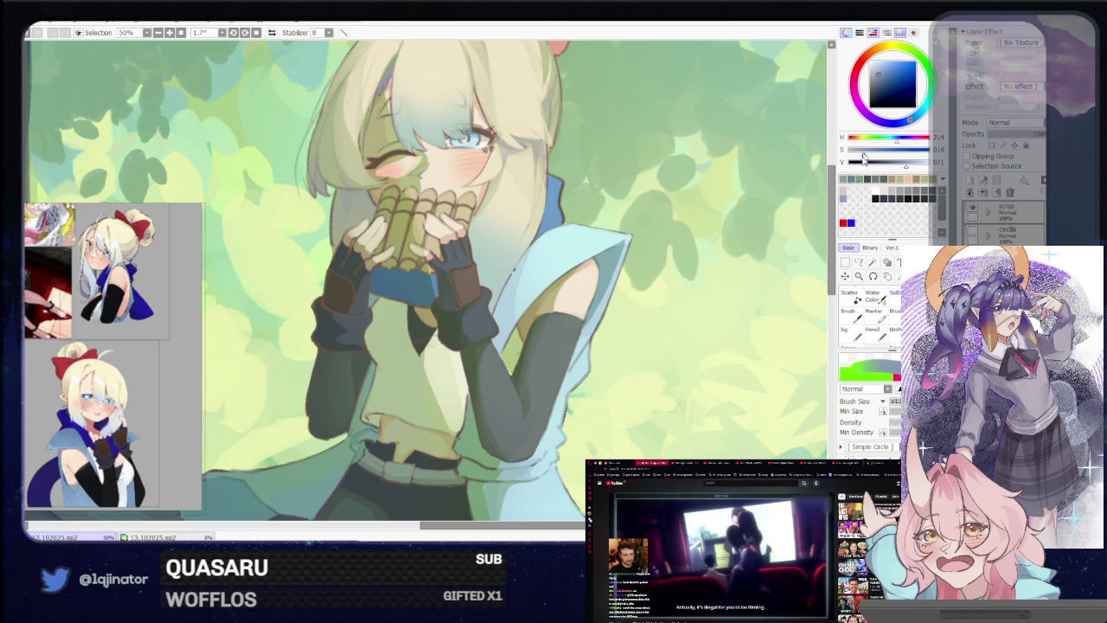
Lasso the outer edge of the left glove, paint inside it, then zoom out
click(862, 261)
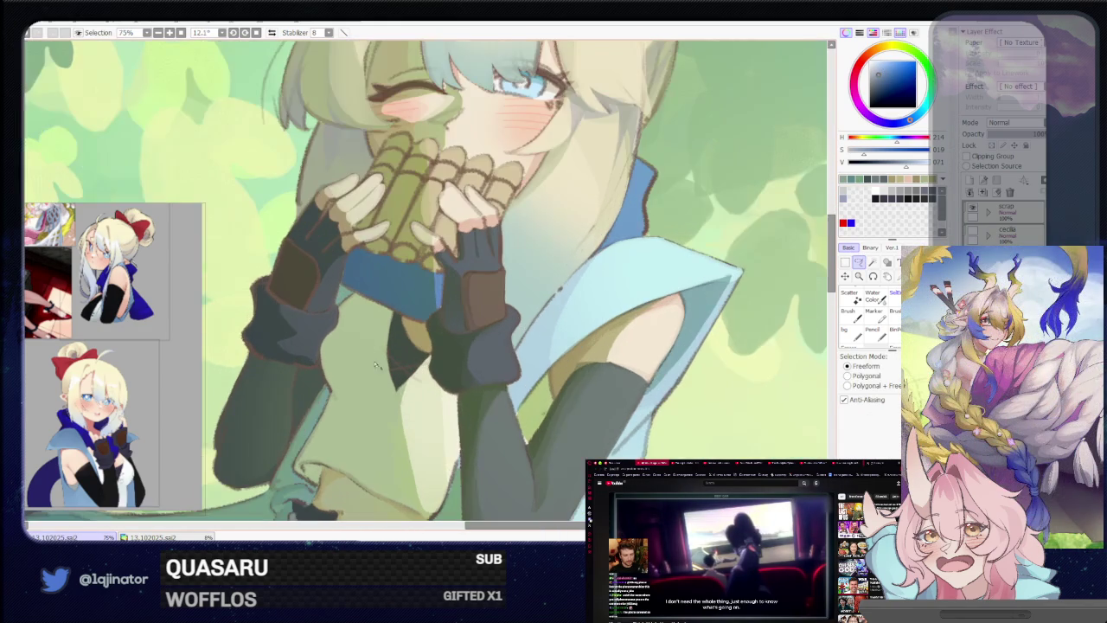
drag(338, 330, 347, 399)
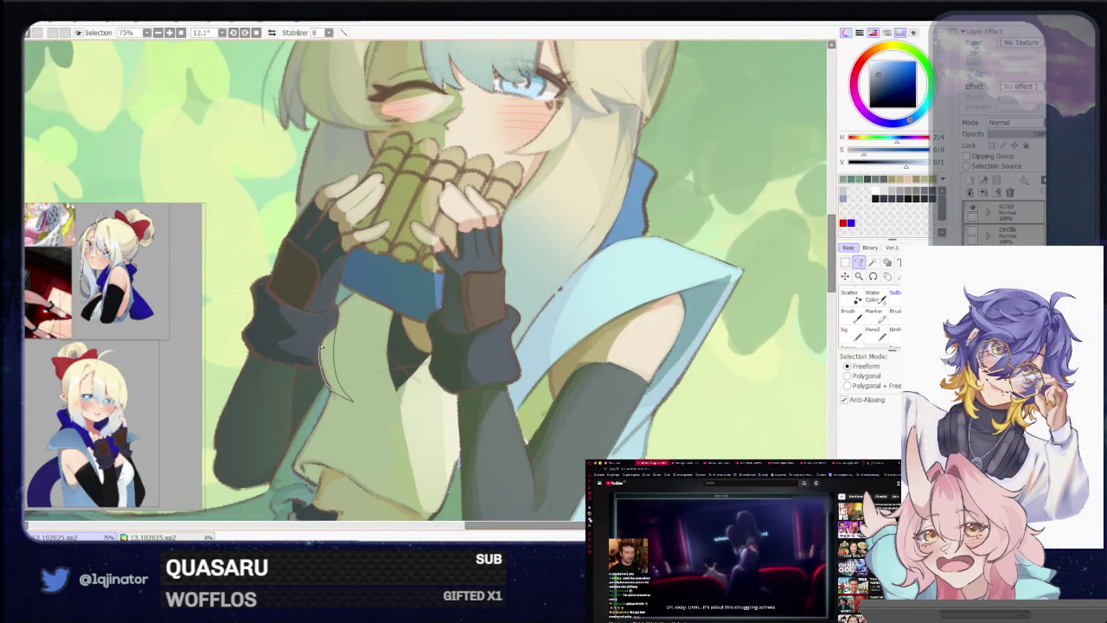
key(e)
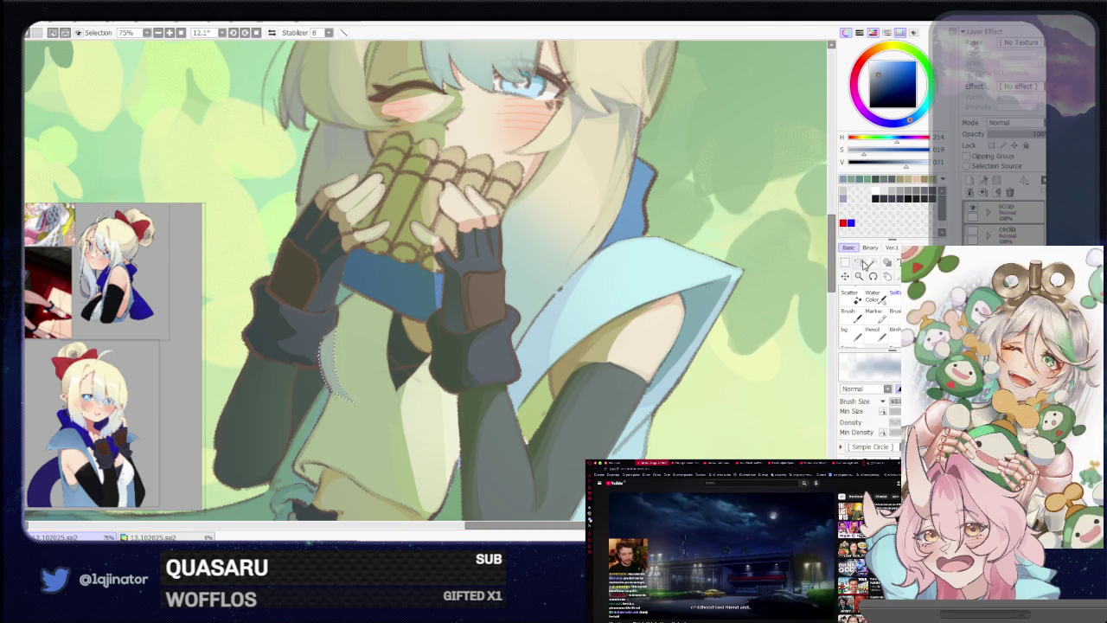
click(864, 264)
scroll(798, 299, down, 4)
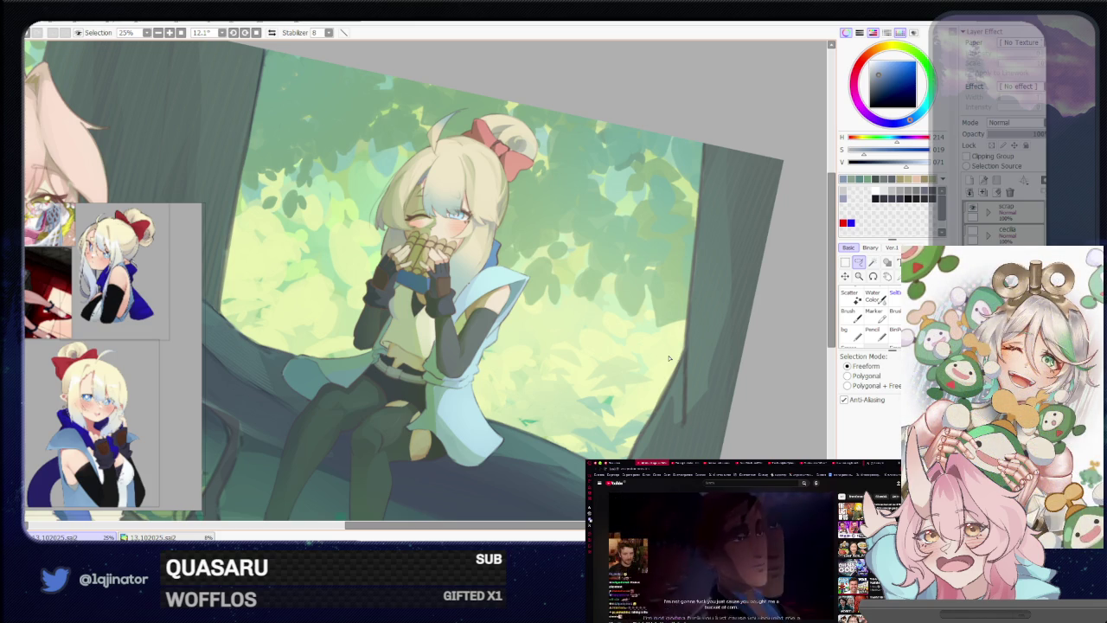
Reset the canvas rotation to 0° and zoom to 75% on the girl's hands
key(ctrl+minus)
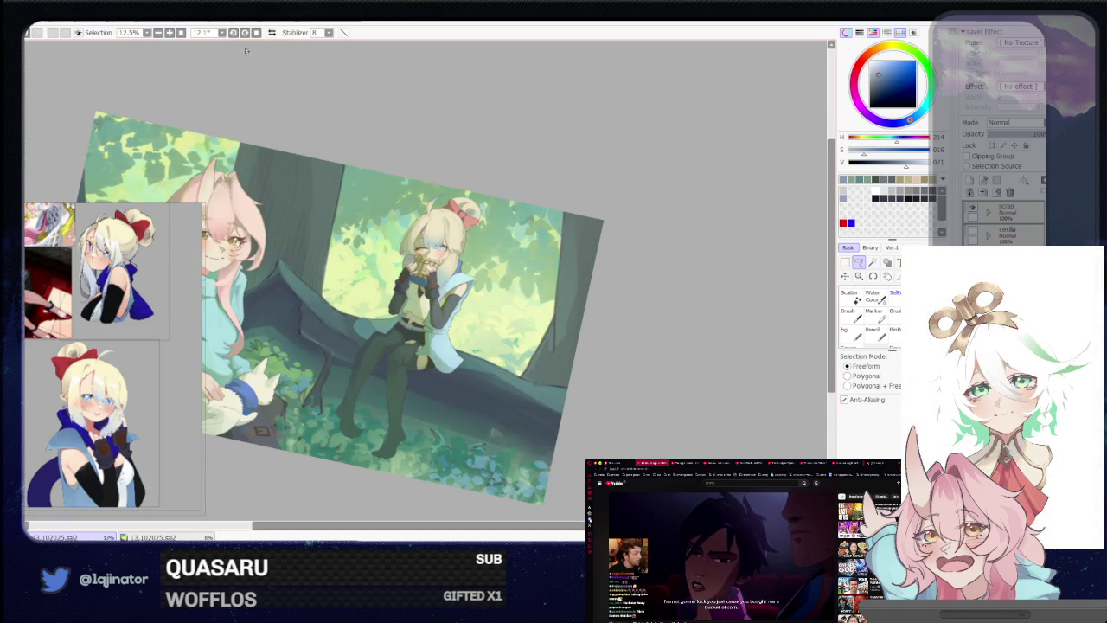
click(256, 32)
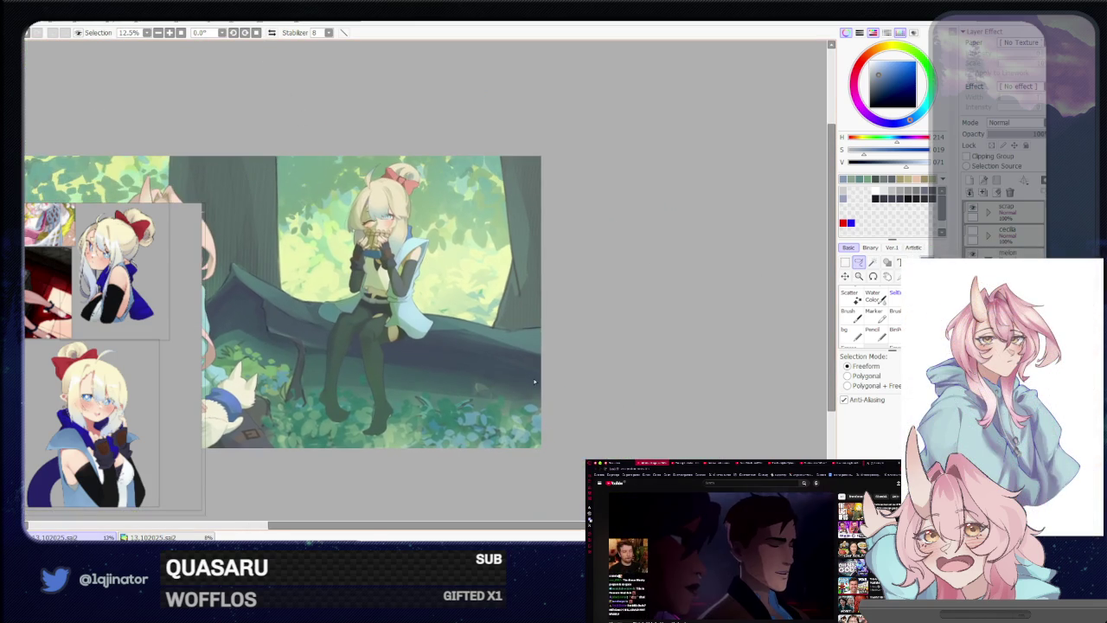
key(ctrl+plus)
scroll(492, 355, up, 1)
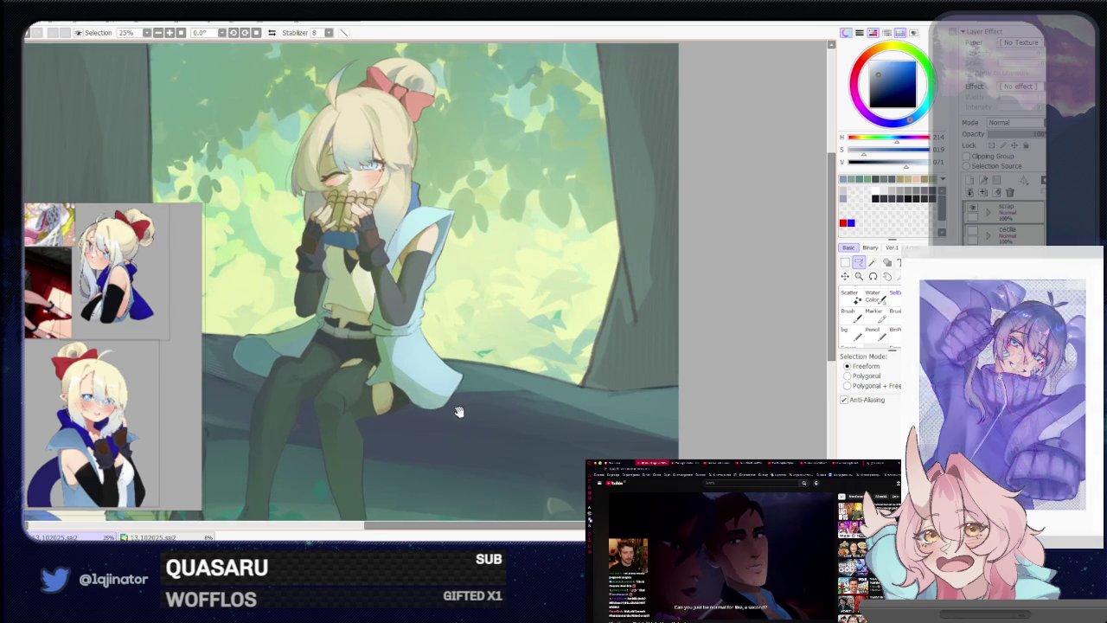
drag(459, 413, 488, 430)
key(ctrl+plus)
key(ctrl+plus)
key(ctrl+plus)
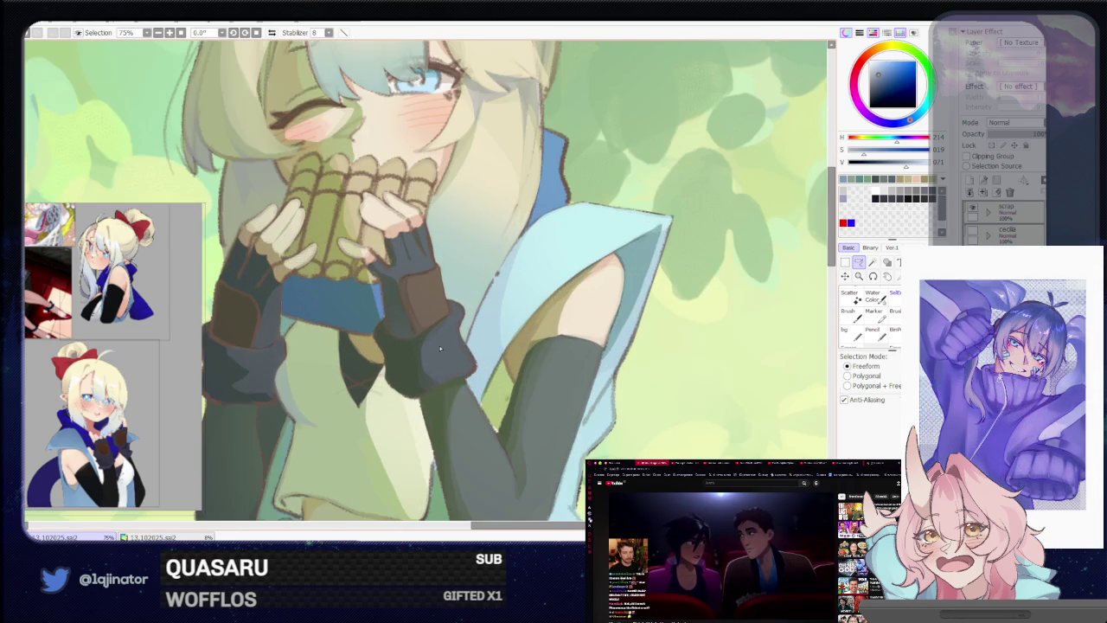
key(n)
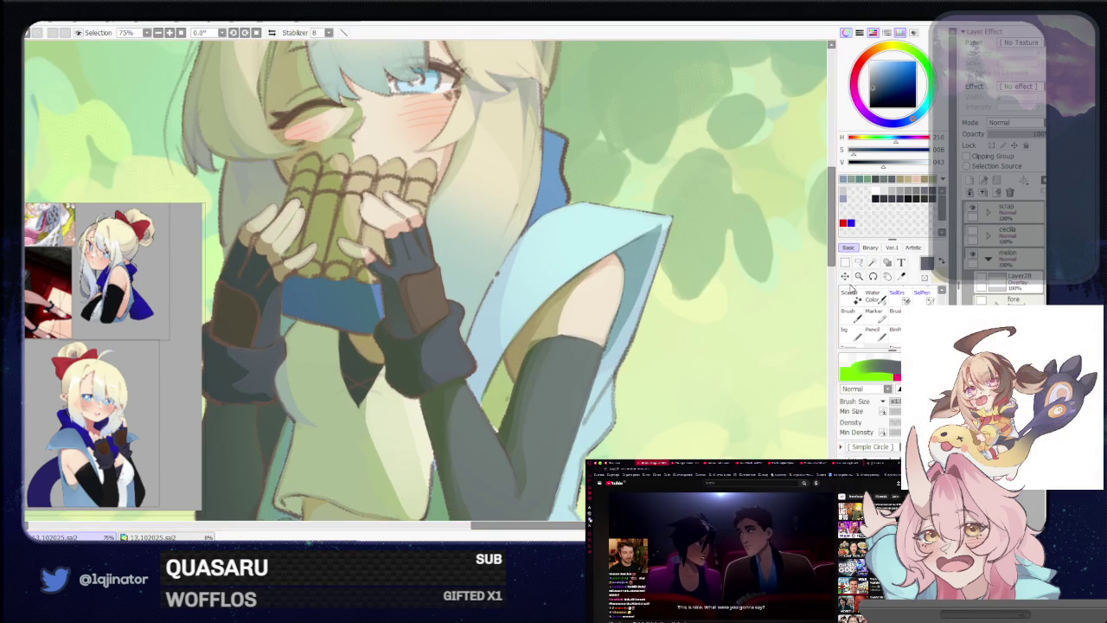
key(a)
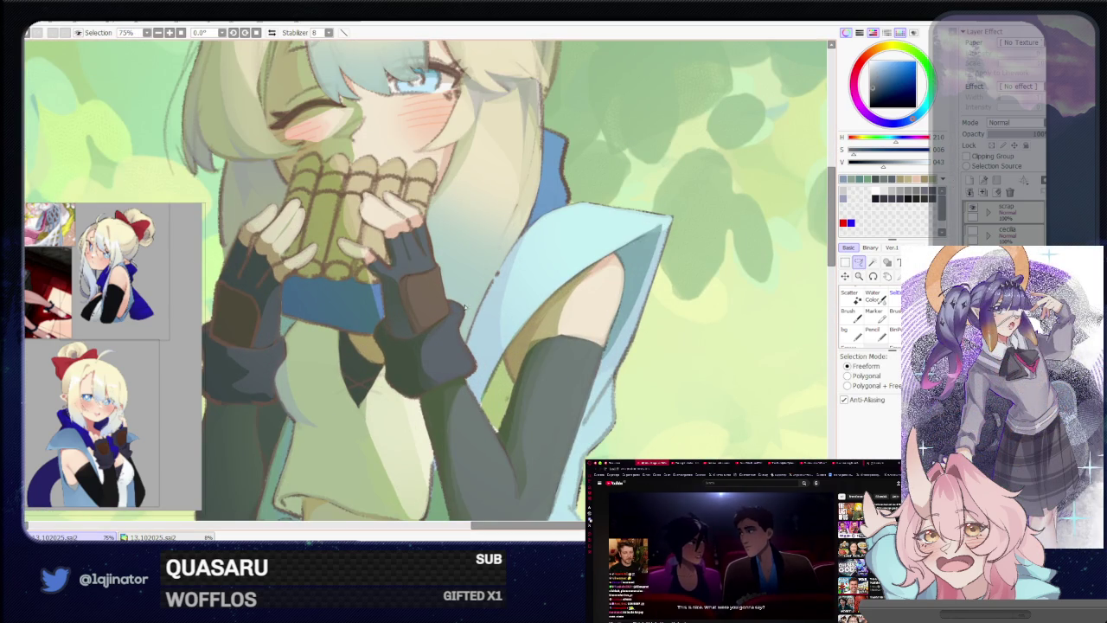
Lasso around both the right and left glove cuffs, touch them up, and zoom out
drag(433, 327, 407, 341)
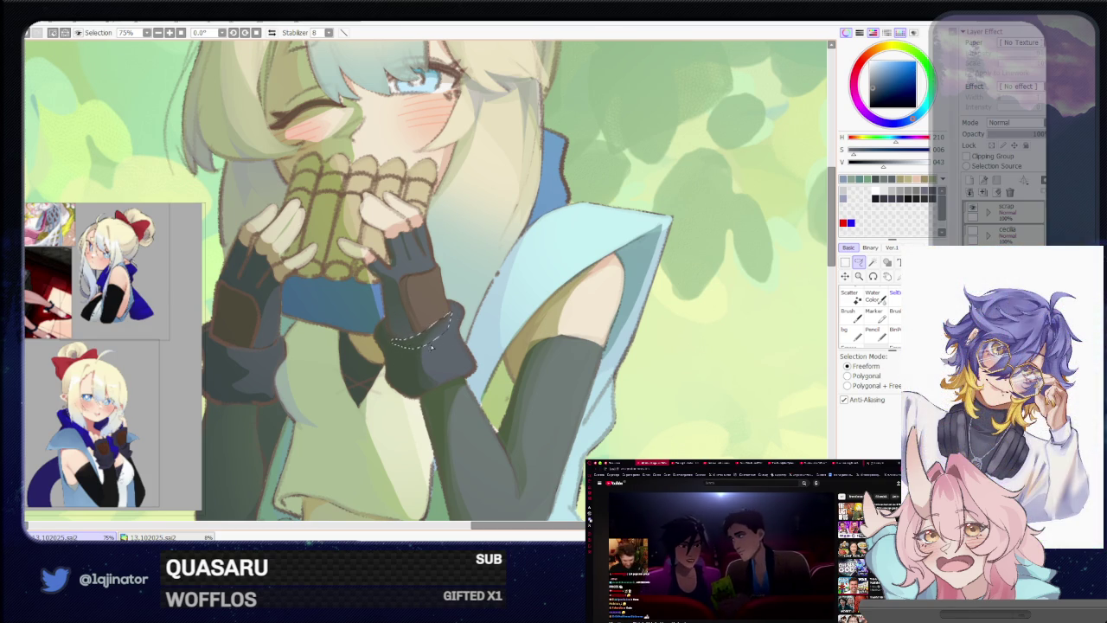
drag(431, 344, 442, 370)
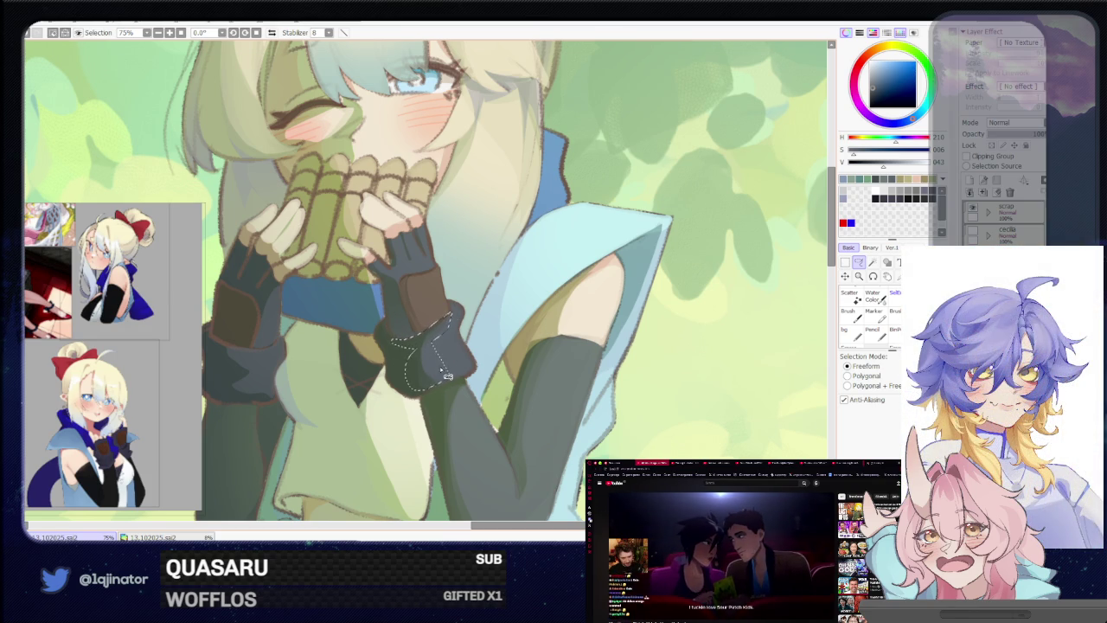
drag(350, 382, 481, 378)
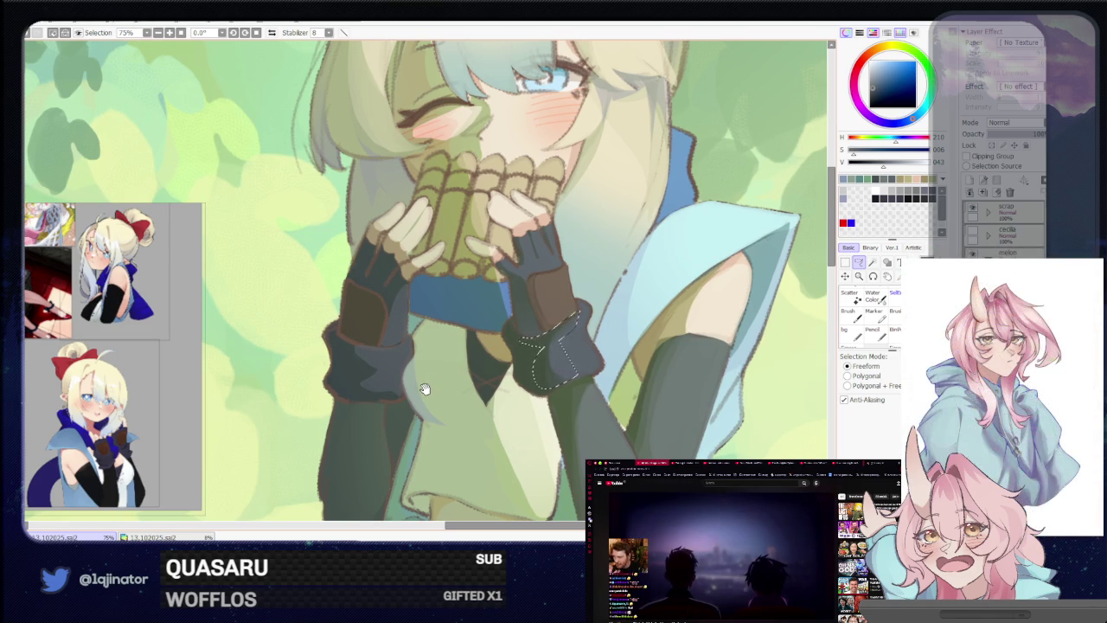
scroll(424, 387, up, 1)
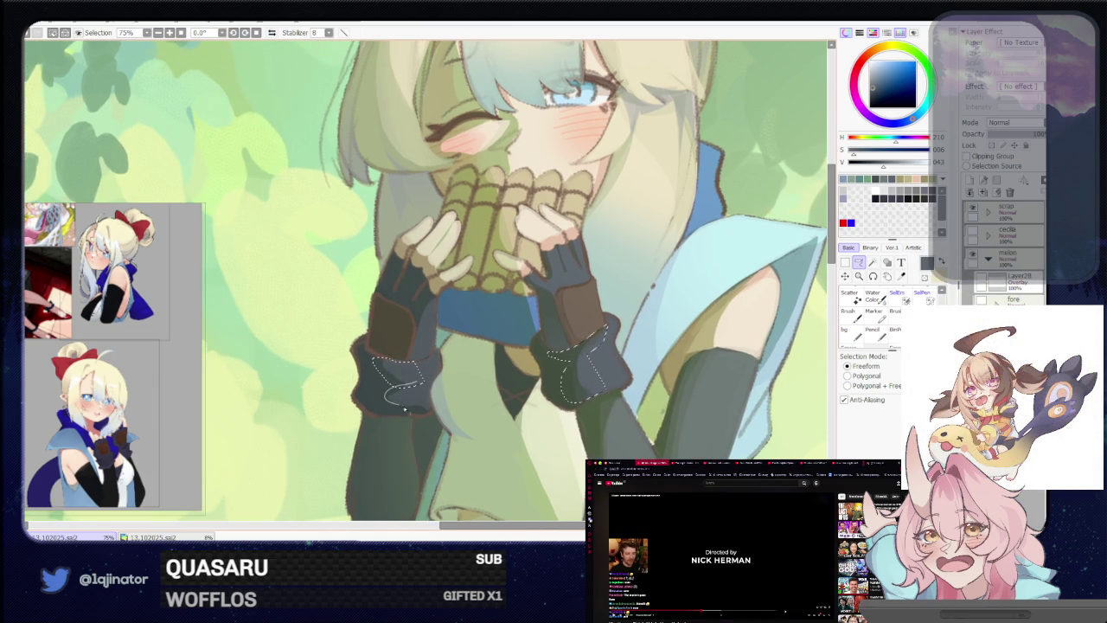
drag(400, 409, 430, 410)
scroll(433, 391, down, 2)
scroll(433, 372, down, 1)
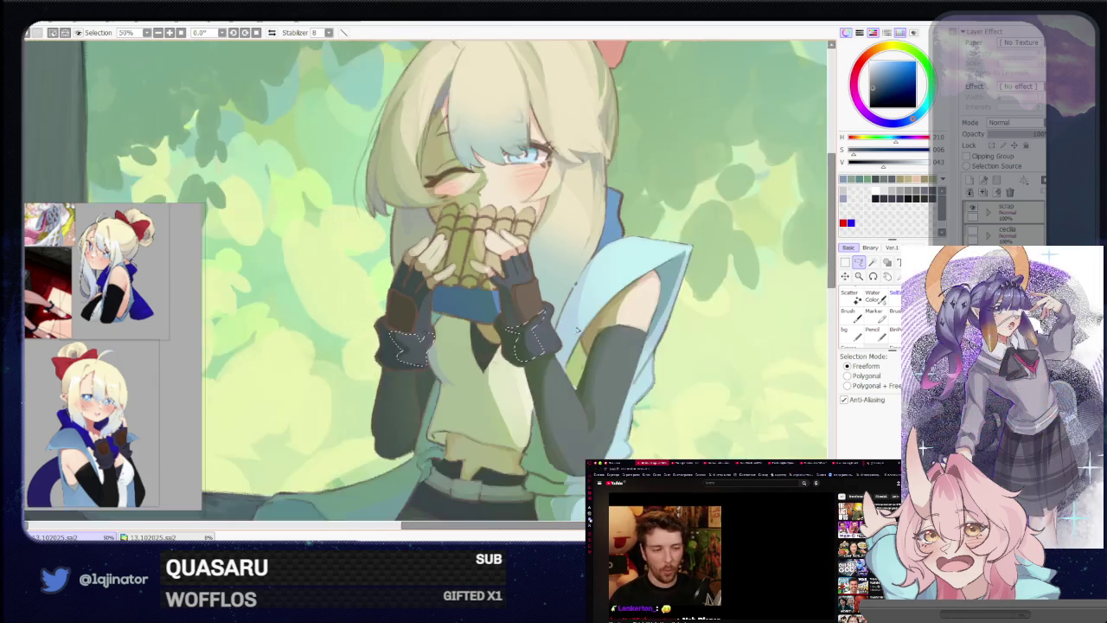
scroll(433, 355, down, 1)
key(b)
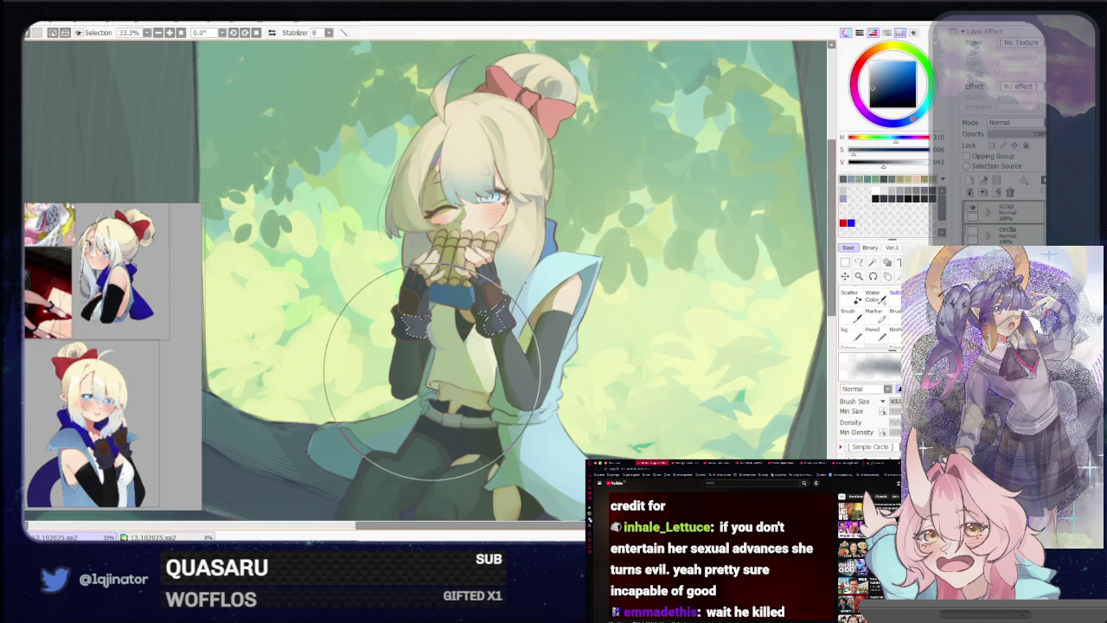
scroll(794, 266, down, 2)
key(m)
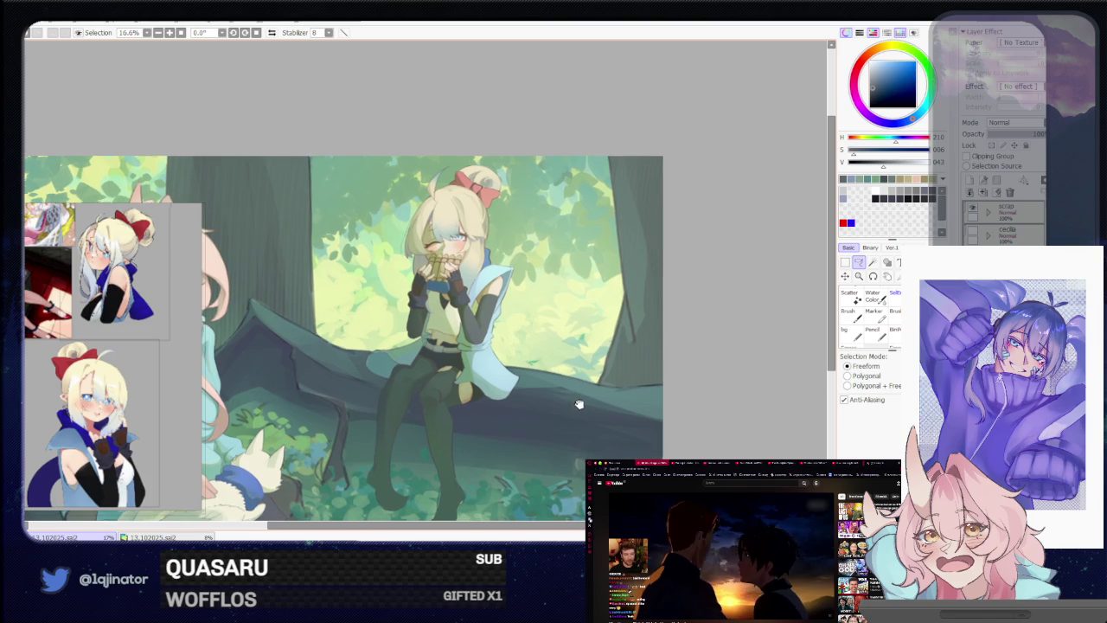
Centre the girl at 50% zoom and pick a light greyish green on the colour wheel
drag(579, 407, 571, 398)
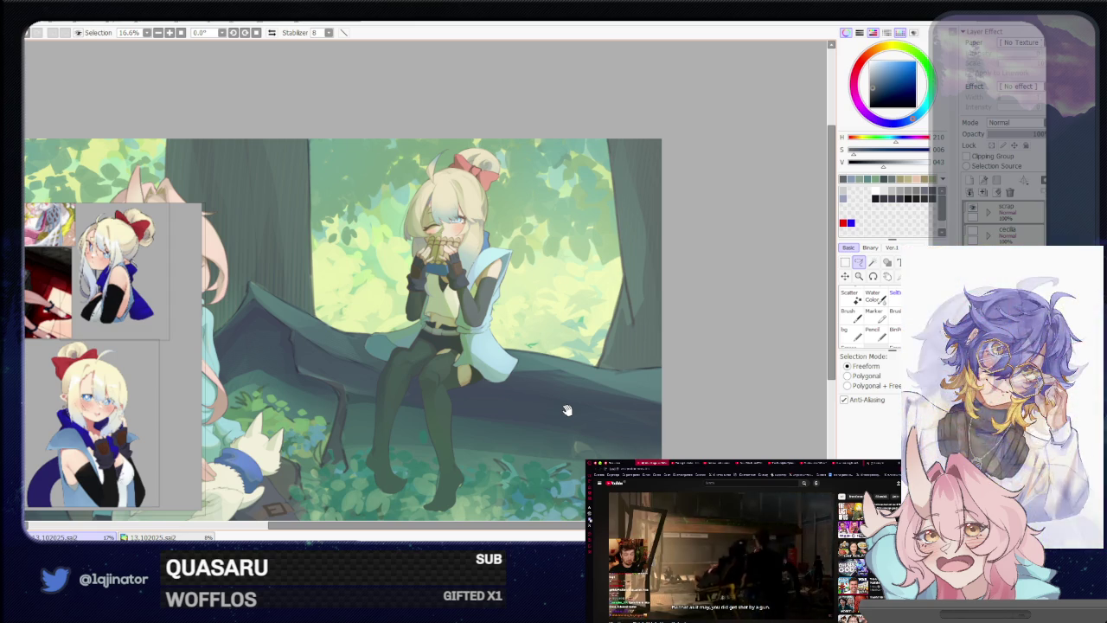
drag(742, 343, 700, 382)
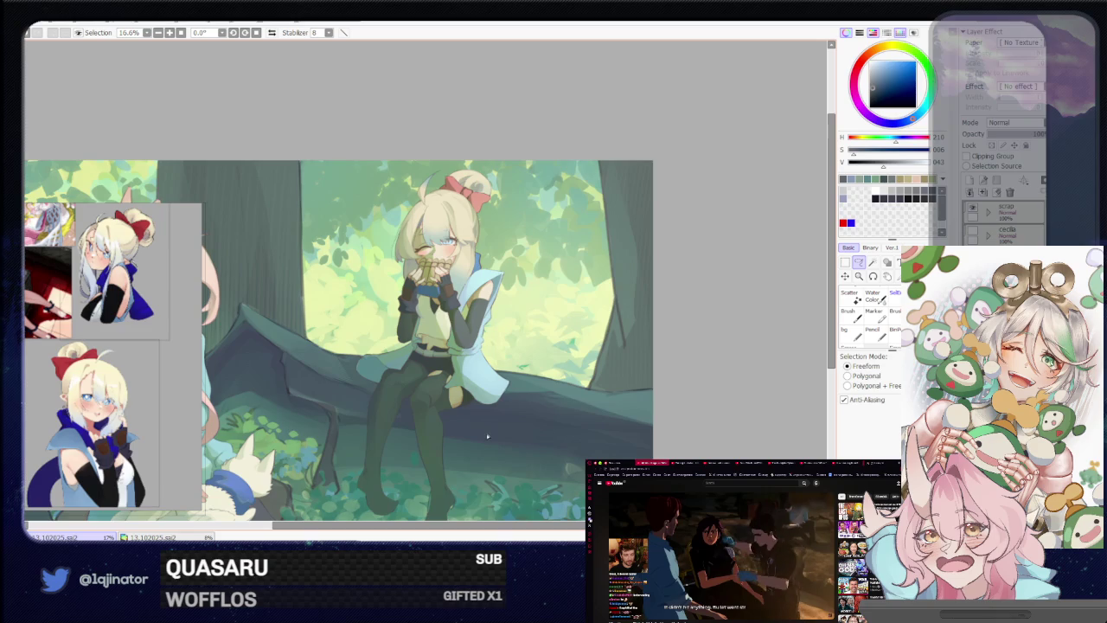
drag(494, 422, 452, 418)
scroll(446, 420, up, 3)
scroll(427, 419, up, 1)
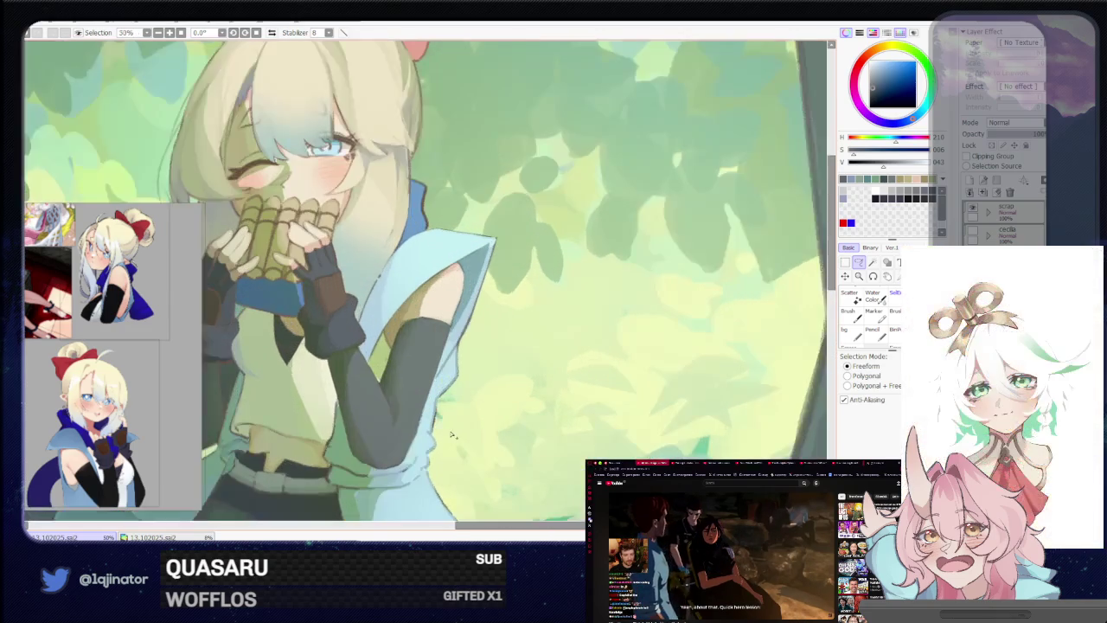
scroll(426, 419, up, 1)
scroll(415, 433, up, 1)
key(b)
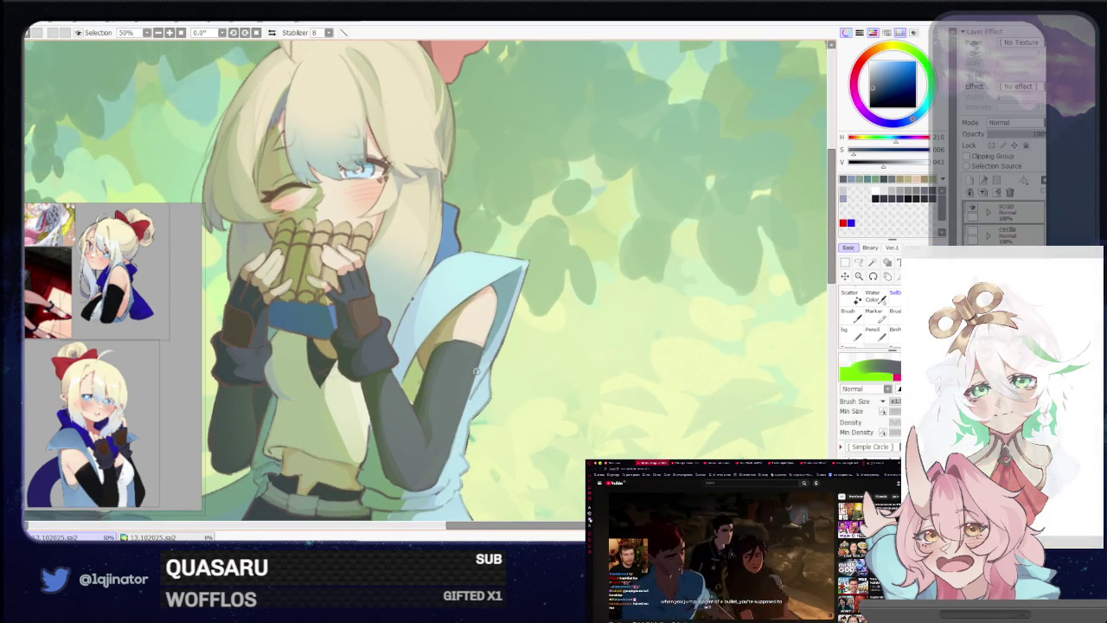
alt+click(375, 477)
At 75%, lasso along the edge of the girl's right arm and paint inside it
click(859, 262)
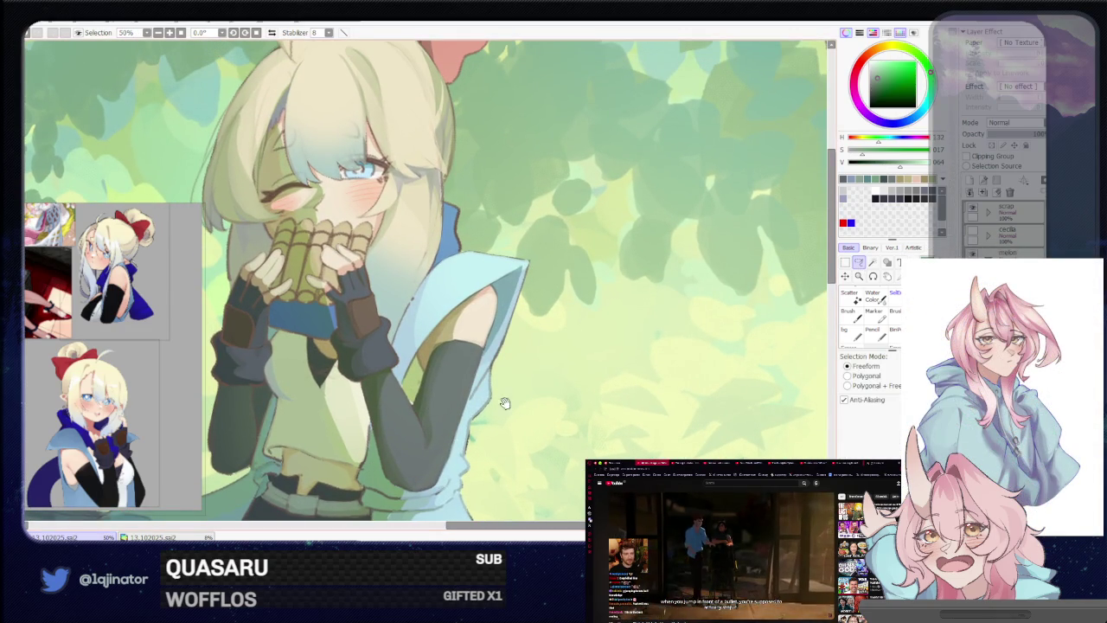
scroll(512, 401, up, 2)
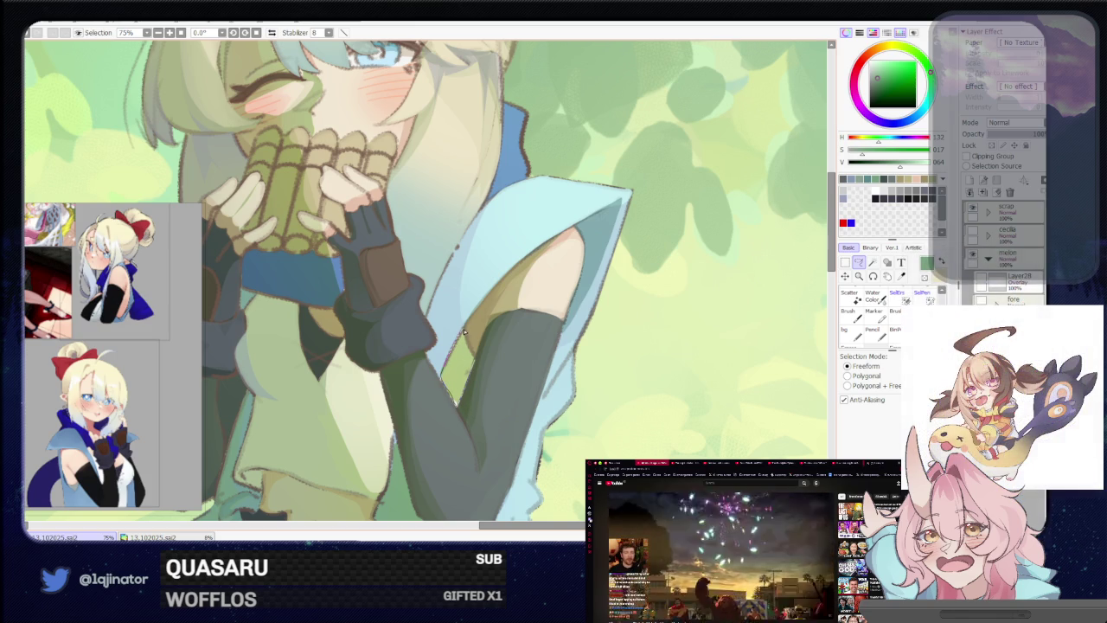
drag(464, 331, 457, 403)
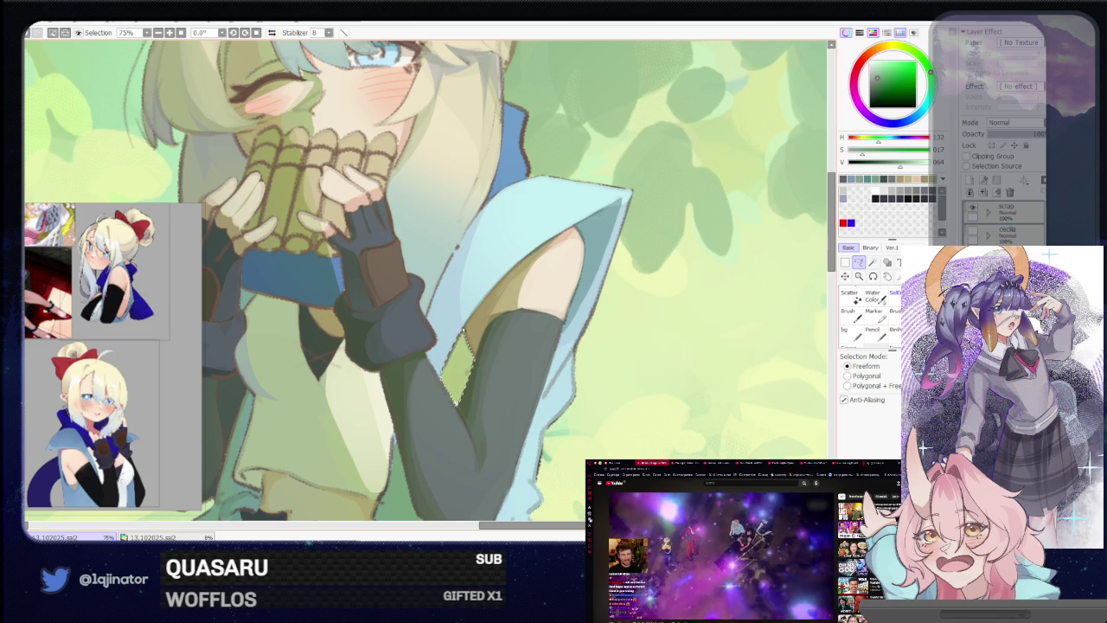
key(b)
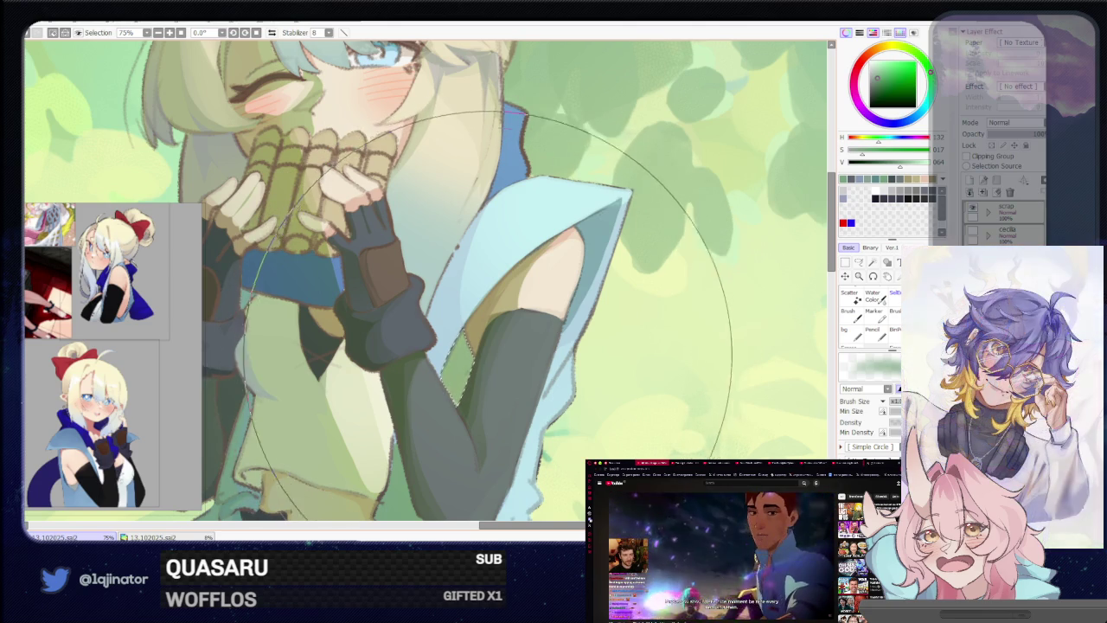
scroll(519, 311, down, 4)
click(858, 263)
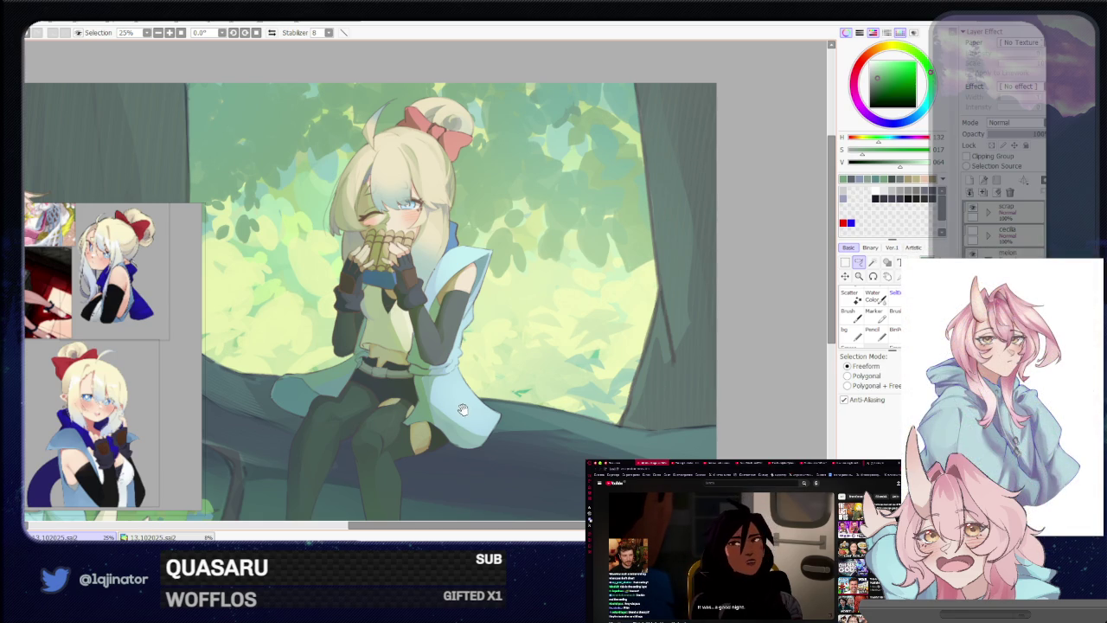
drag(463, 409, 467, 411)
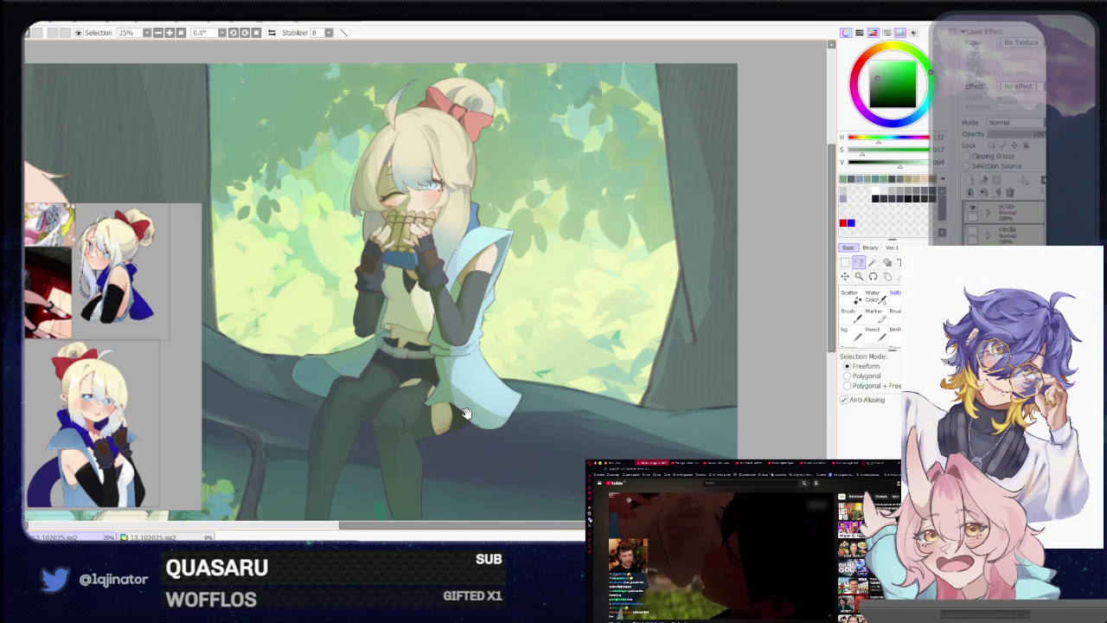
scroll(465, 414, down, 2)
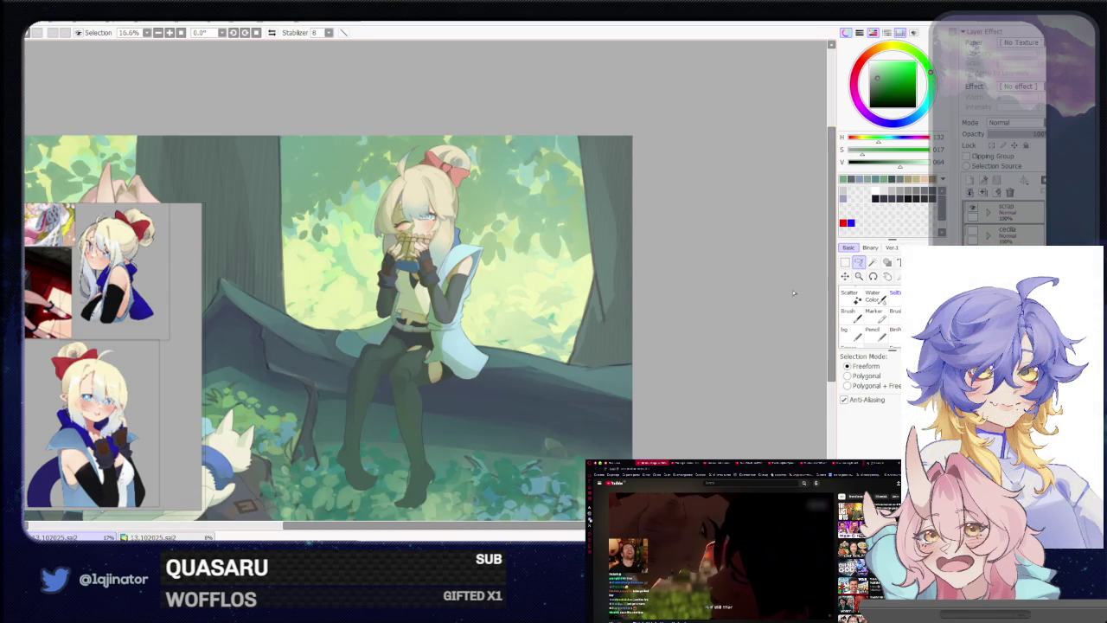
Zoom in on the raised arm, then lasso and repaint the dark sleeve's edge
scroll(526, 311, up, 2)
scroll(499, 322, up, 2)
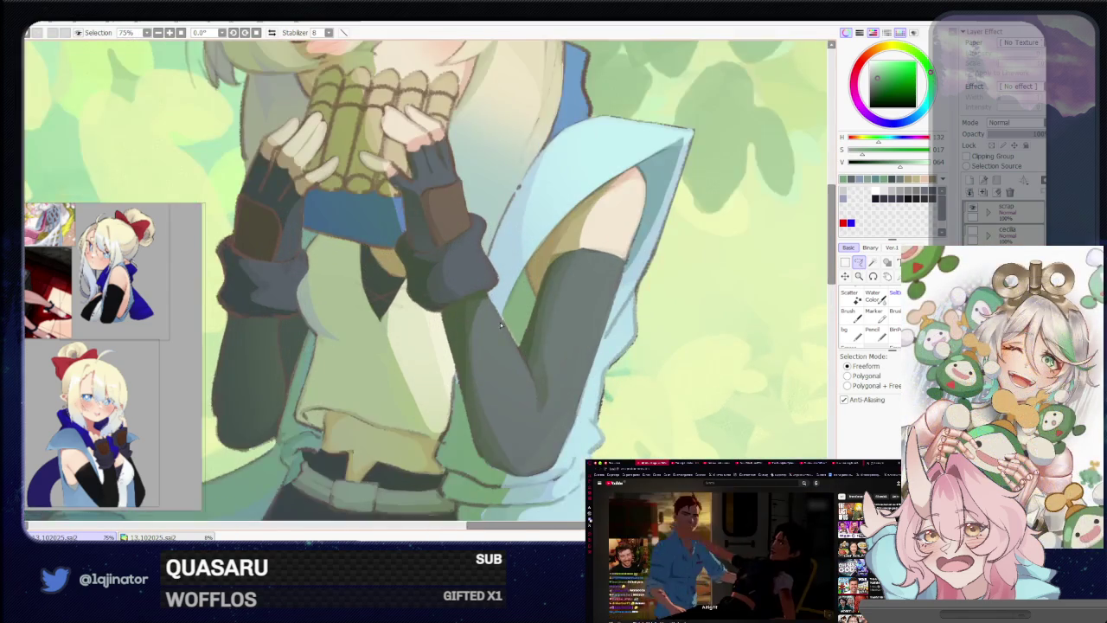
scroll(398, 400, up, 1)
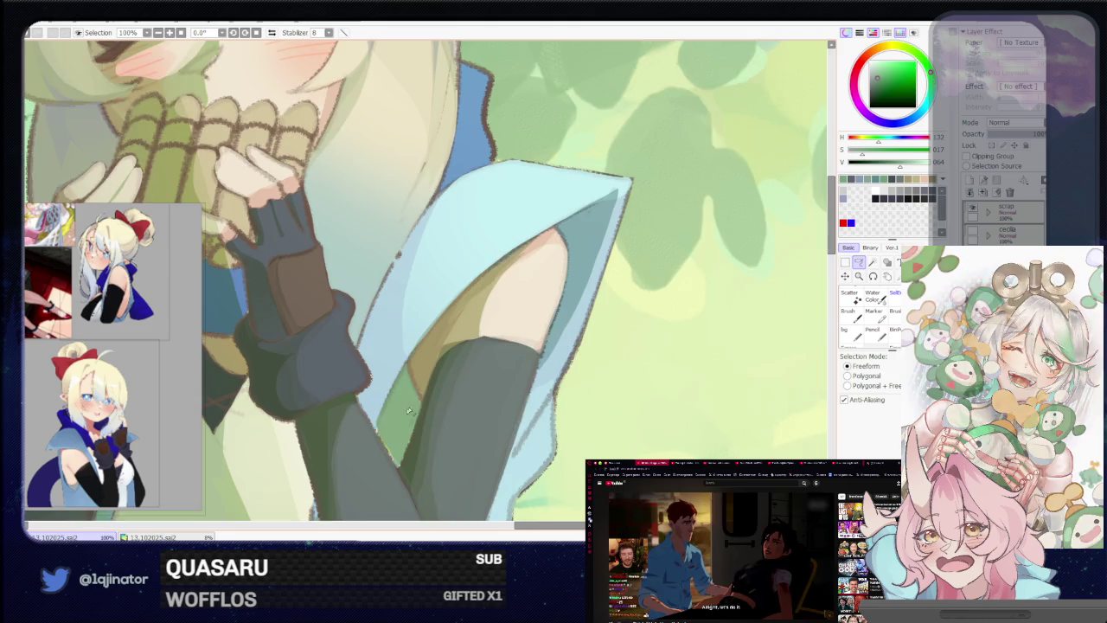
key(b)
scroll(538, 318, down, 3)
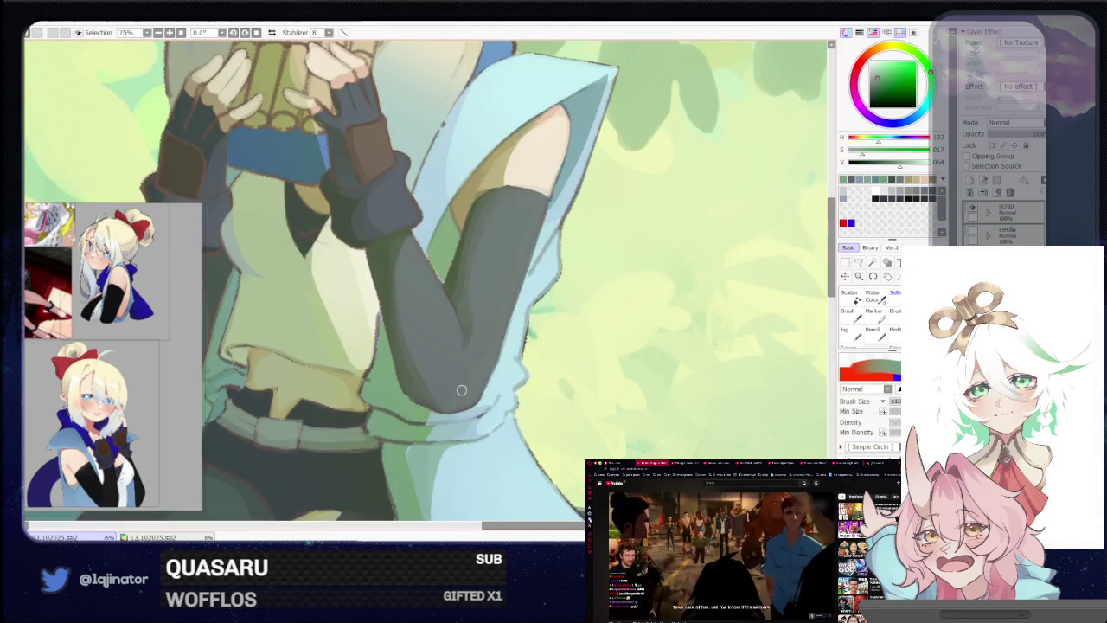
scroll(470, 388, up, 1)
scroll(562, 346, up, 1)
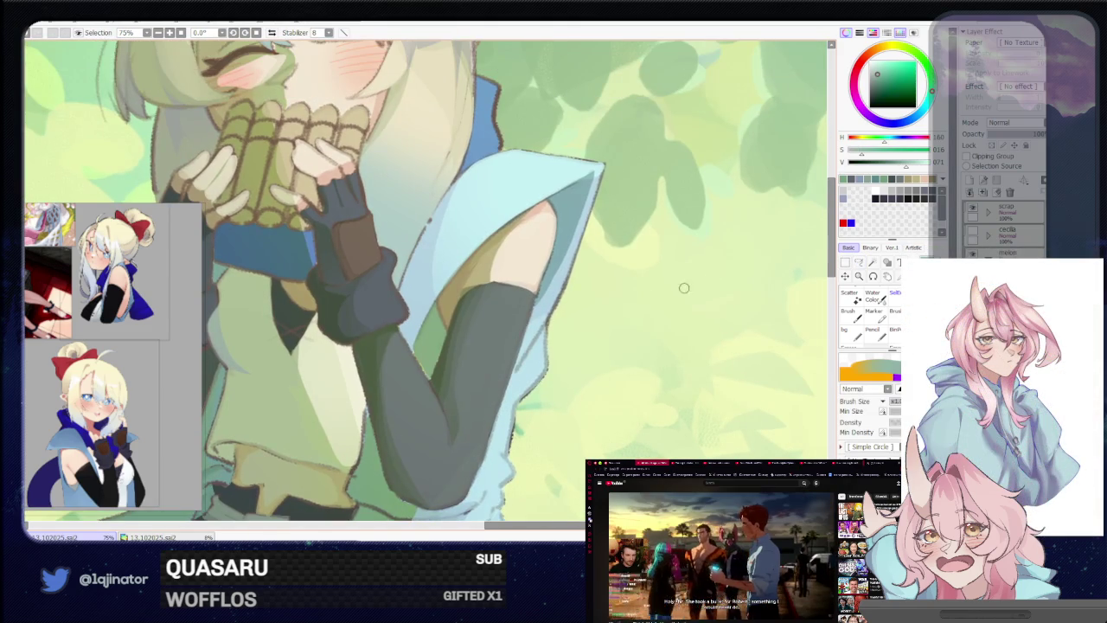
click(859, 262)
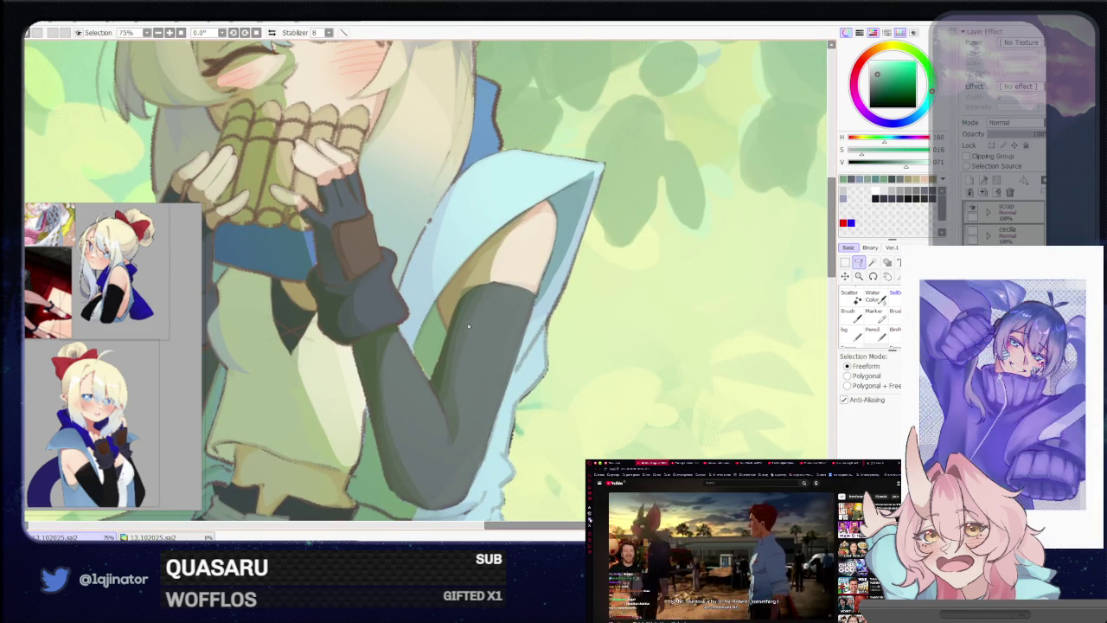
key(ctrl+plus)
scroll(398, 347, up, 1)
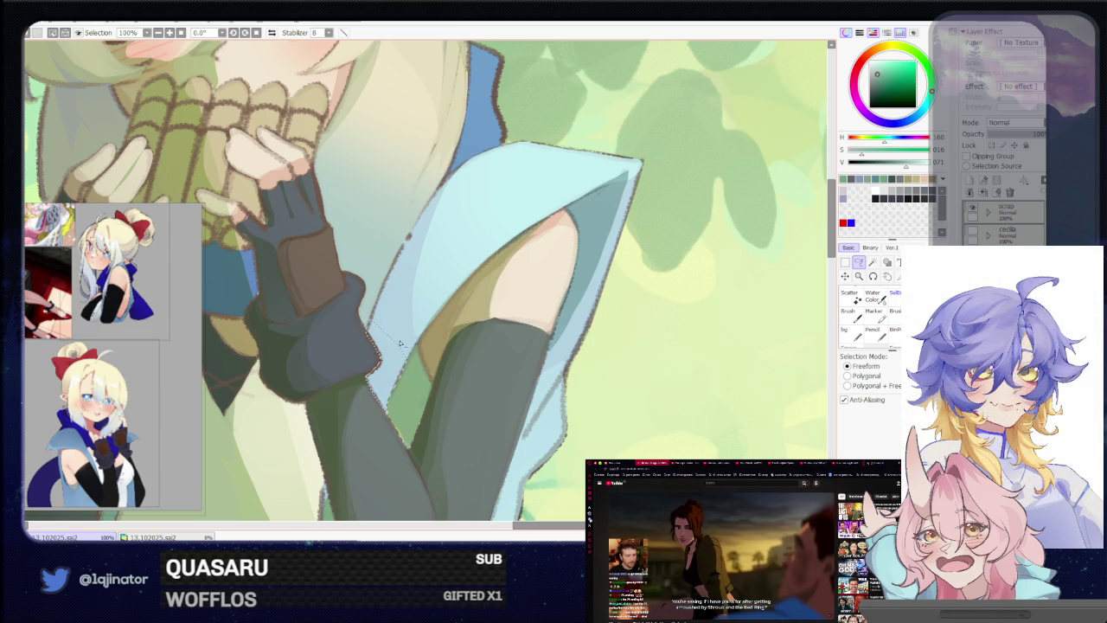
key(b)
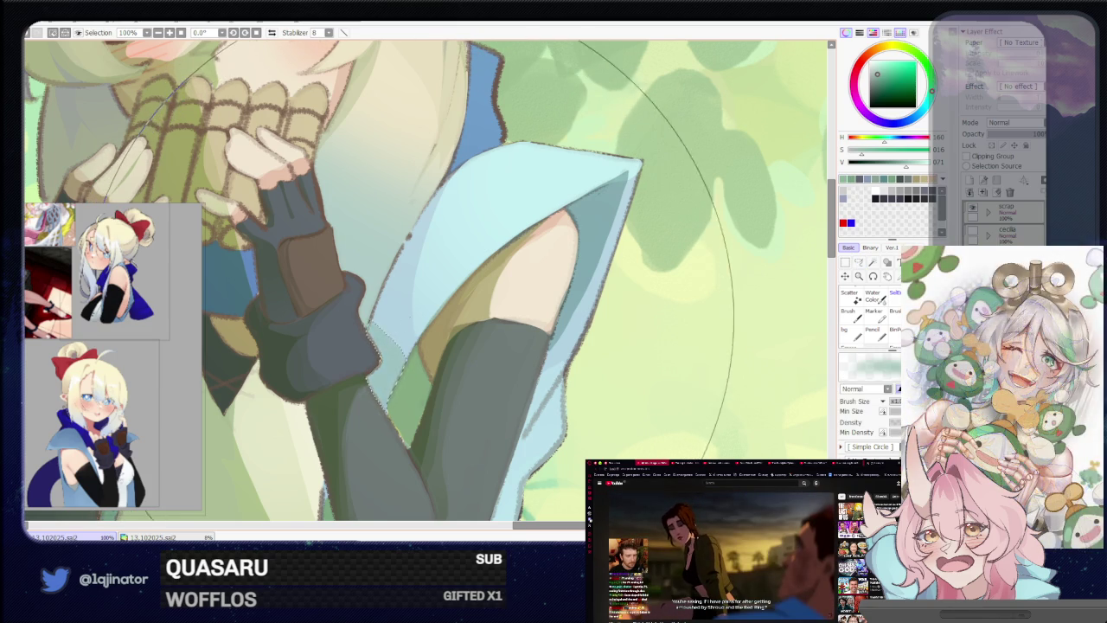
scroll(793, 314, down, 2)
scroll(793, 314, down, 2)
Select and repaint another stretch of the sleeve edge against the pale cloak
key(l)
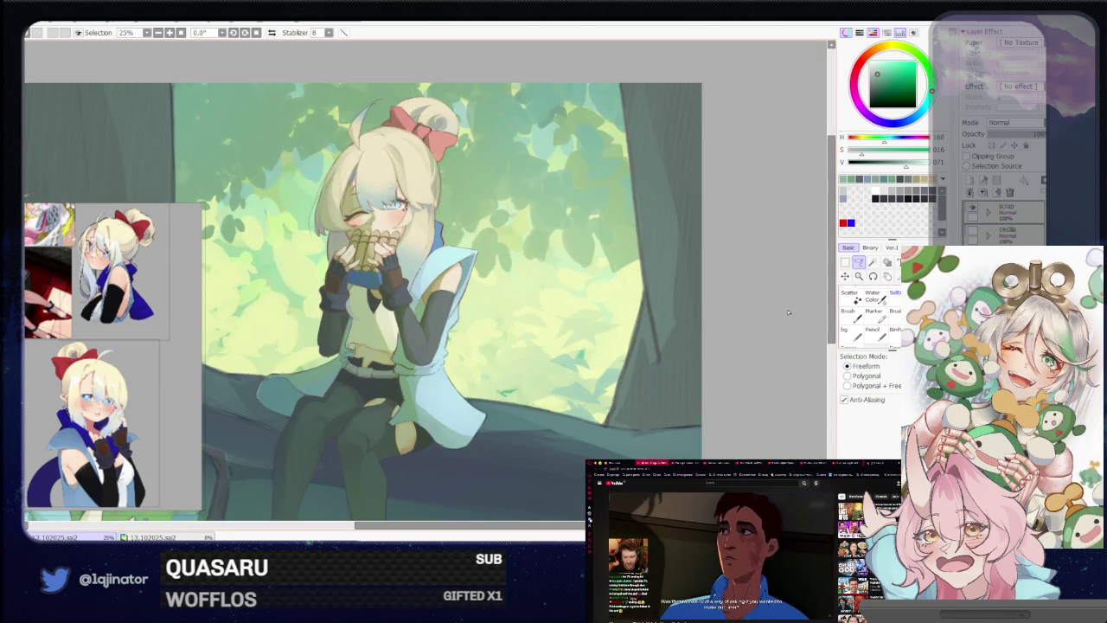
scroll(407, 262, up, 2)
scroll(407, 262, up, 1)
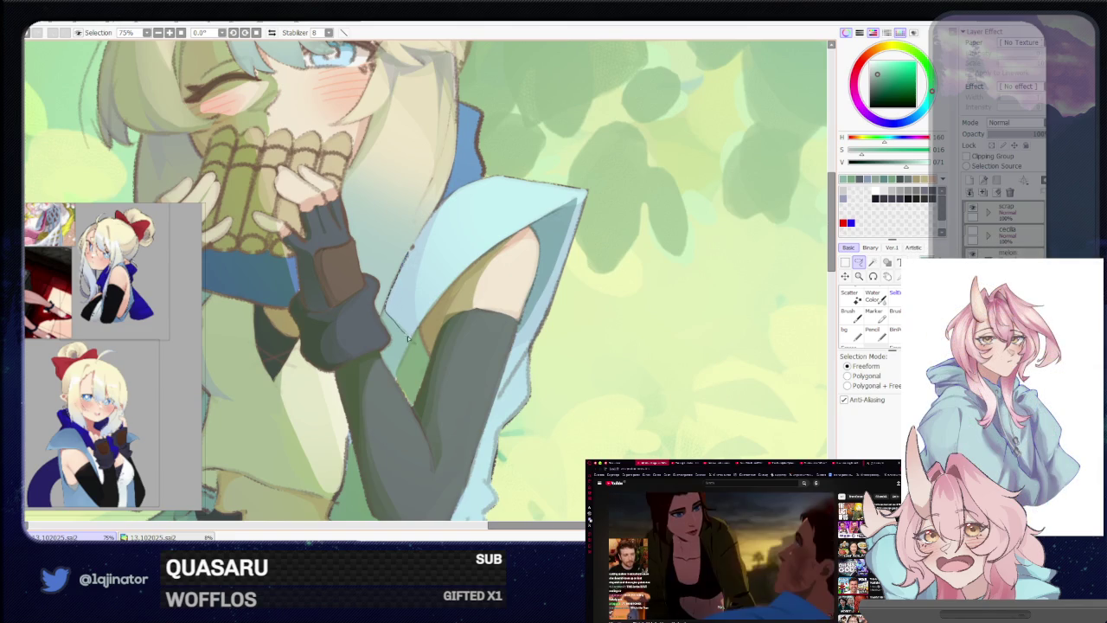
key(b)
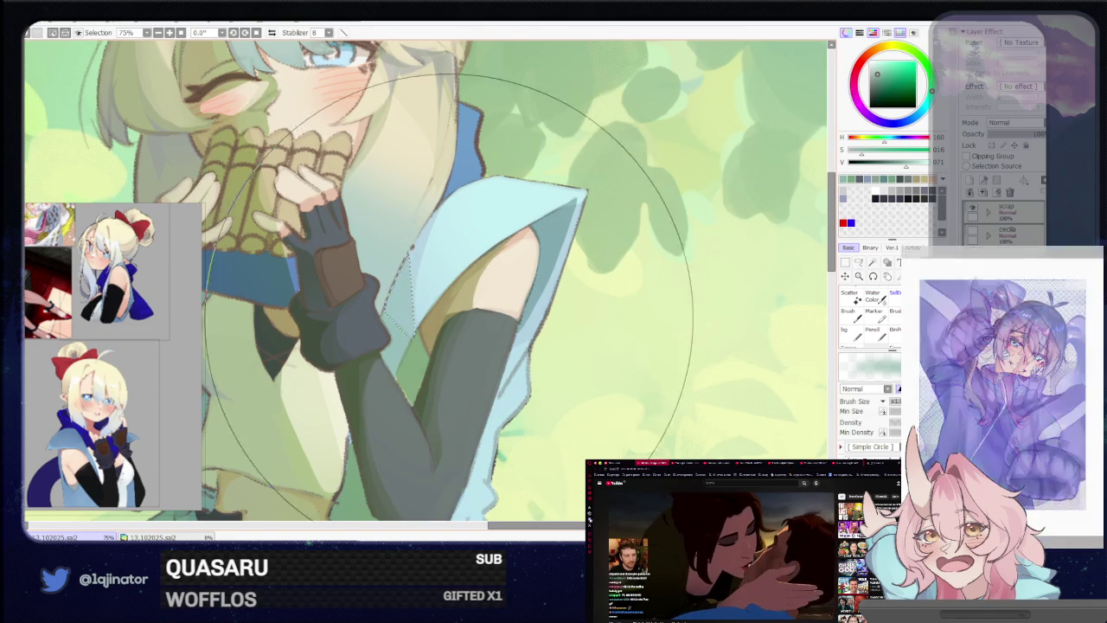
scroll(725, 290, down, 3)
scroll(725, 290, down, 1)
key(l)
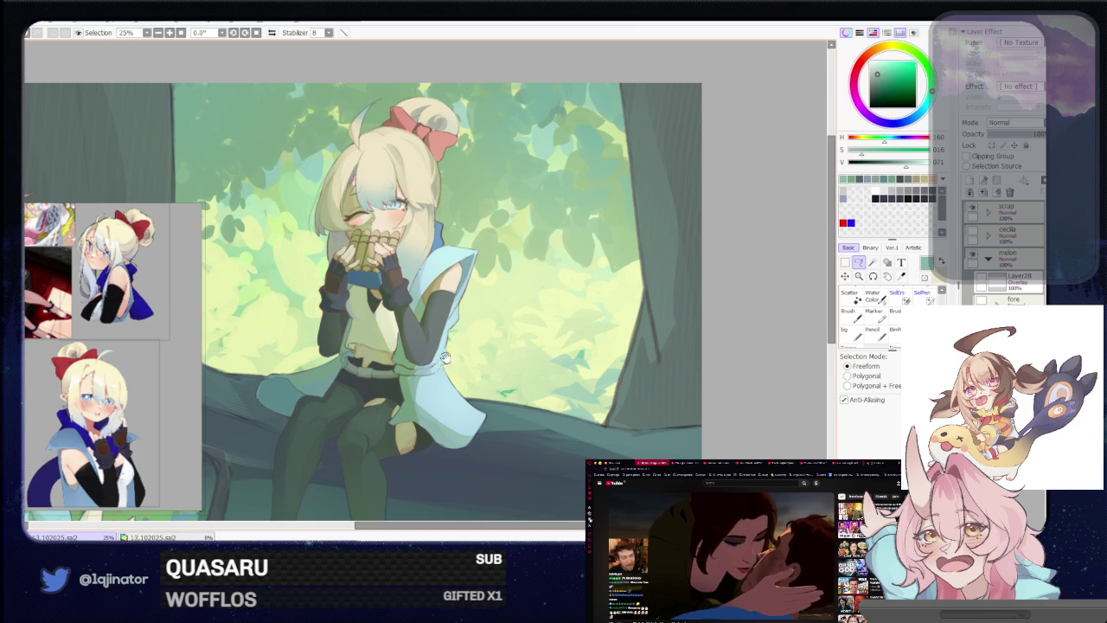
Lasso and repaint the vest edge beside the arm, then zoom back out
mouse_move(446, 415)
mouse_down()
mouse_move(452, 387)
mouse_move(451, 412)
mouse_up()
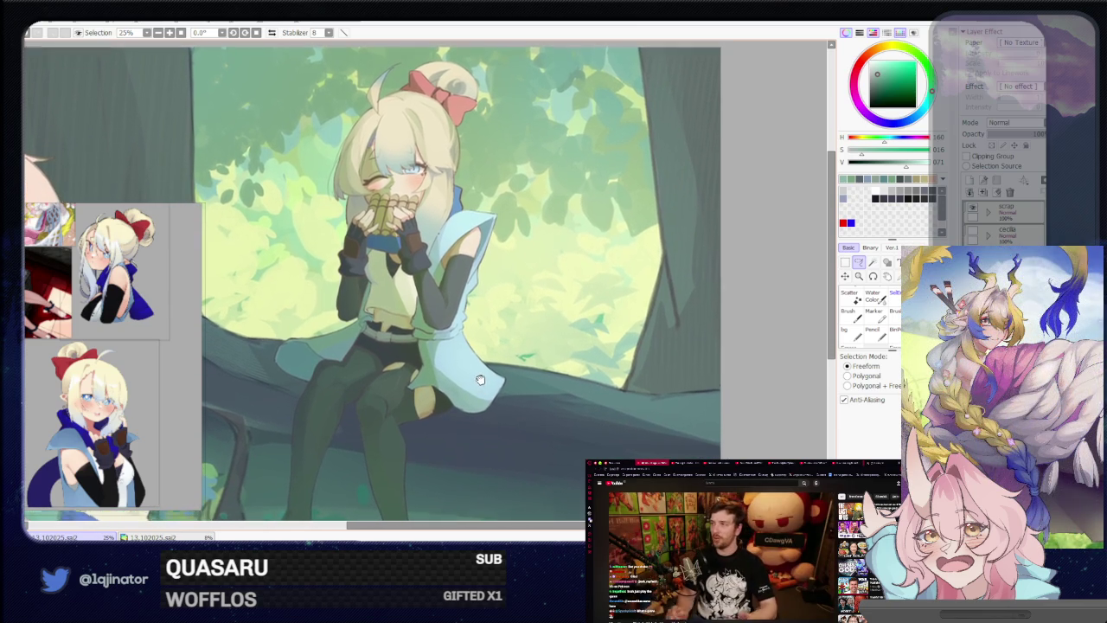
scroll(478, 390, up, 2)
scroll(478, 389, up, 2)
key(b)
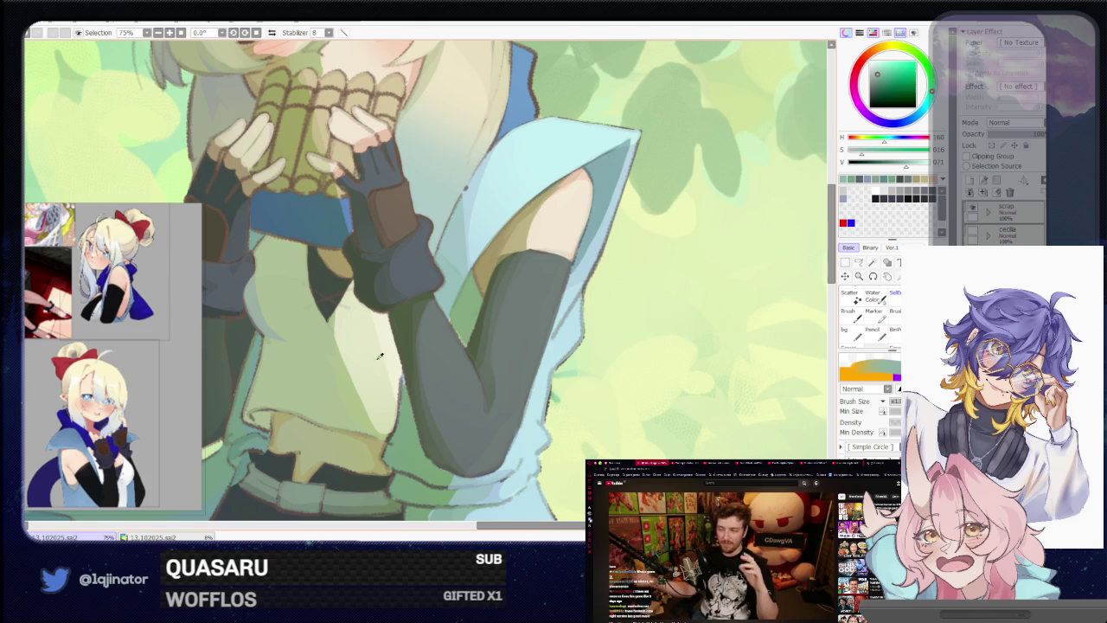
key(l)
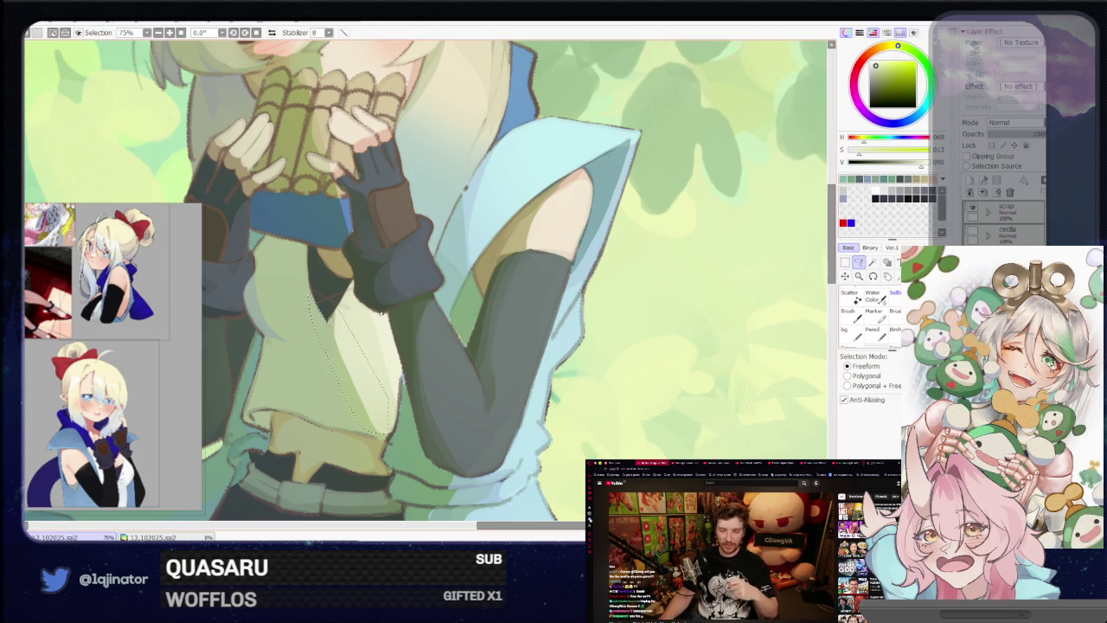
key(b)
scroll(379, 322, down, 4)
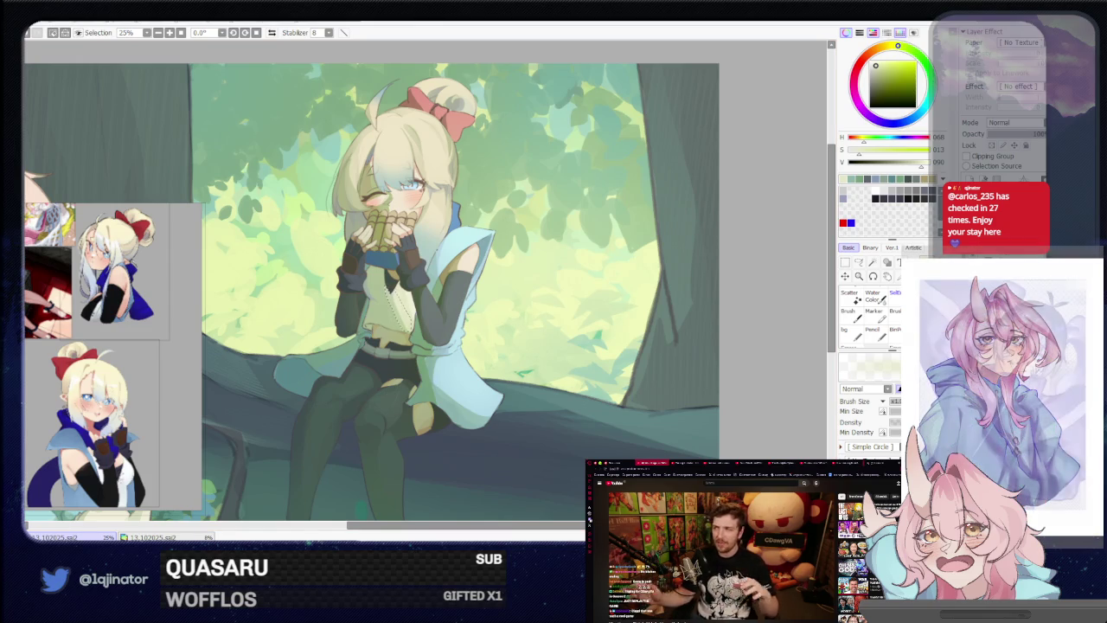
click(858, 264)
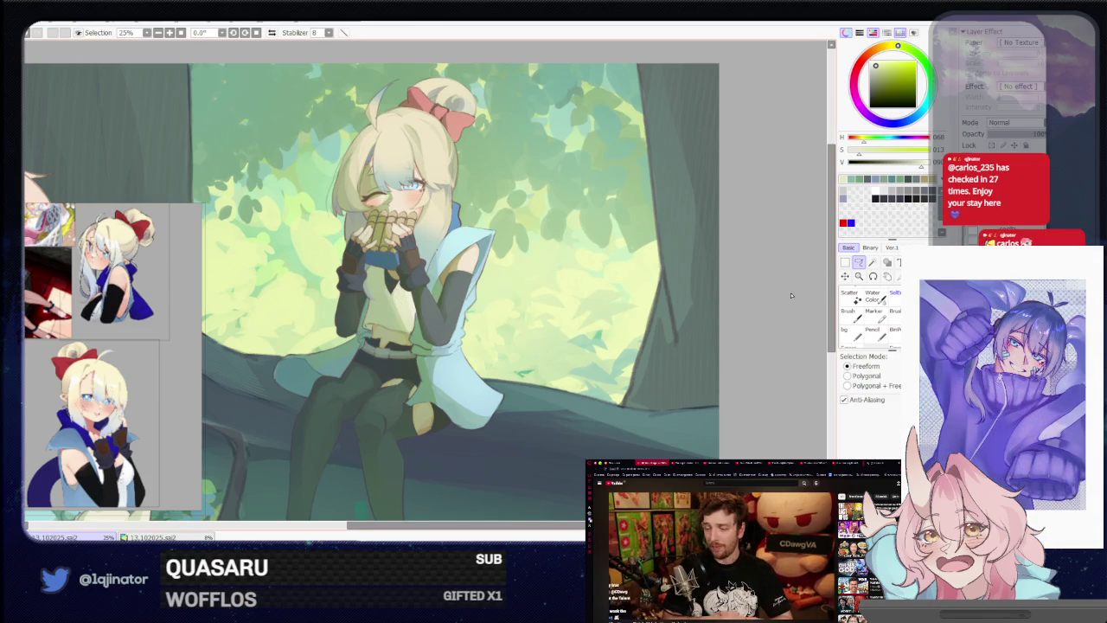
At 50%, lasso the cloak's lower edge beside the belt, paint it, and zoom out to 16.6%
scroll(673, 321, down, 1)
scroll(672, 321, down, 1)
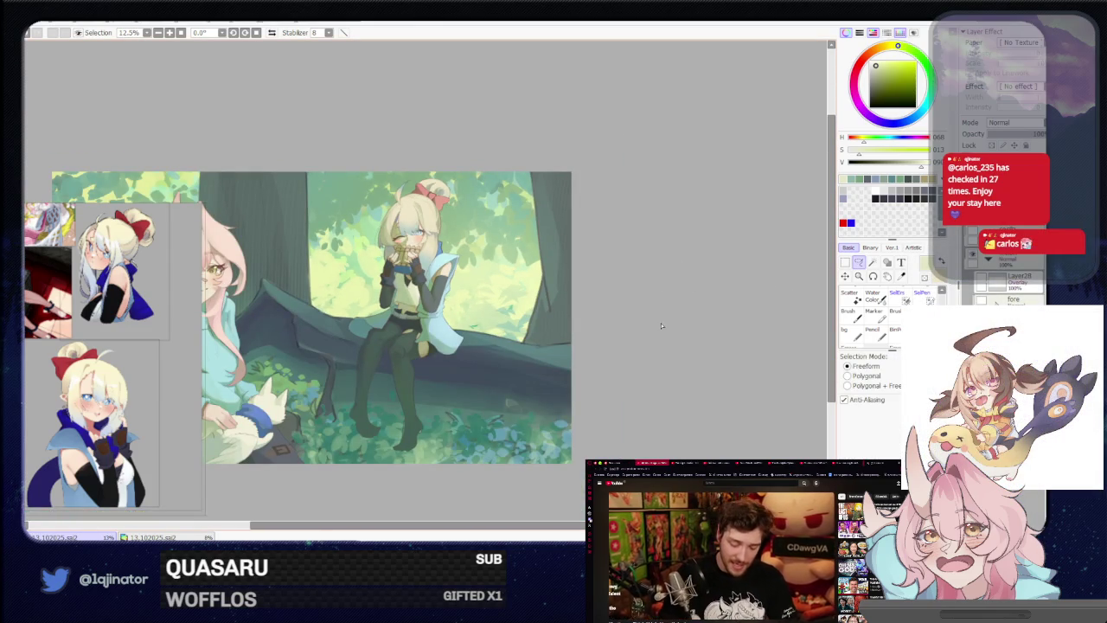
scroll(662, 321, up, 1)
scroll(606, 338, up, 2)
key(b)
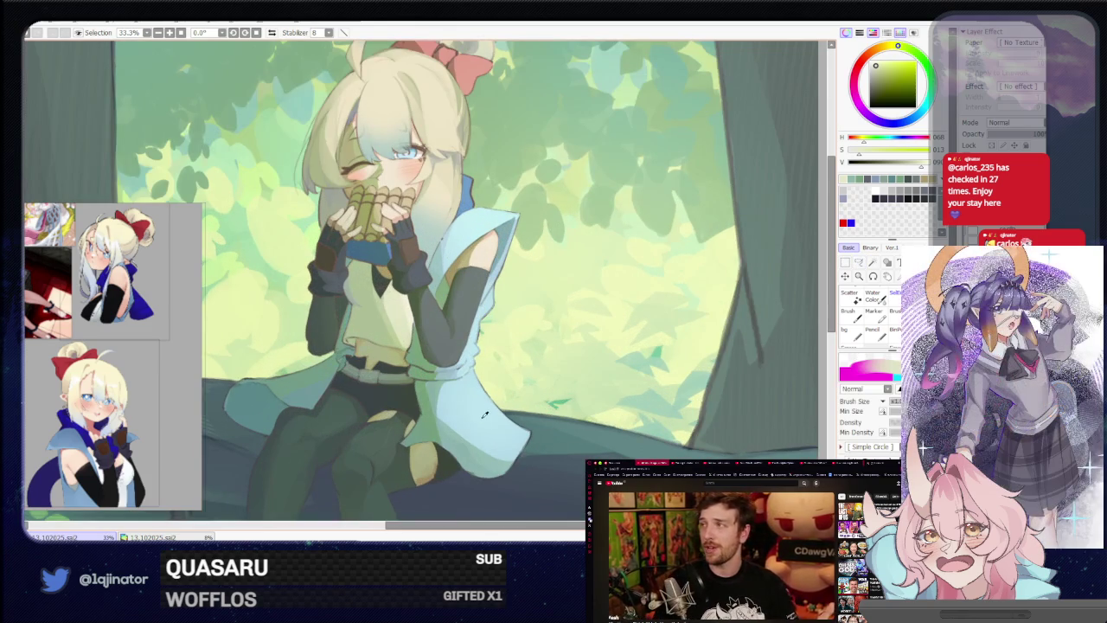
key(m)
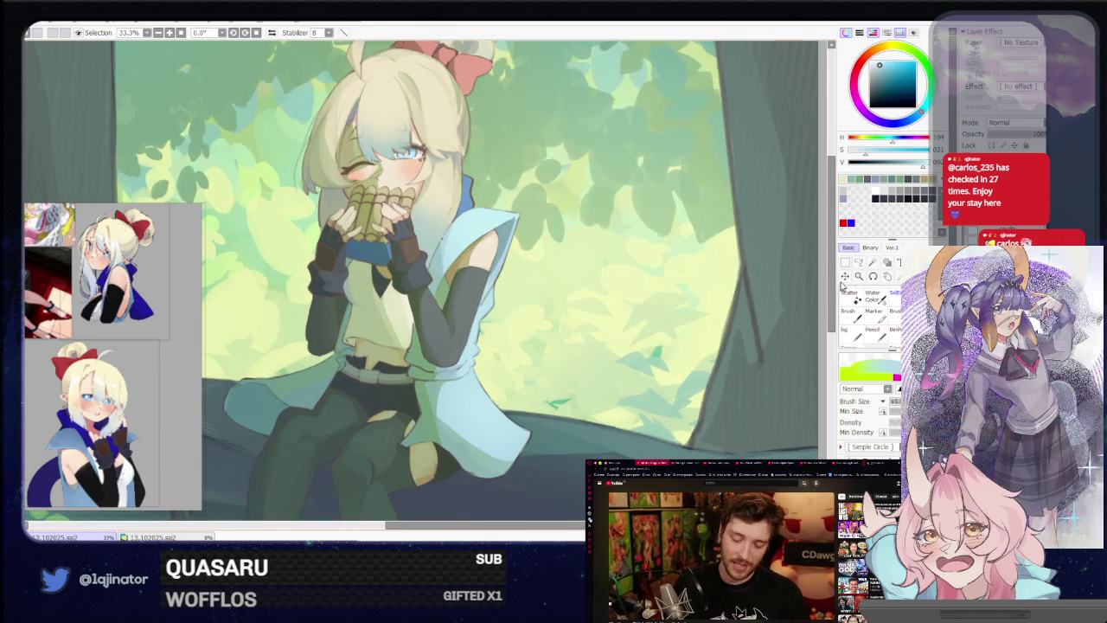
scroll(471, 328, up, 1)
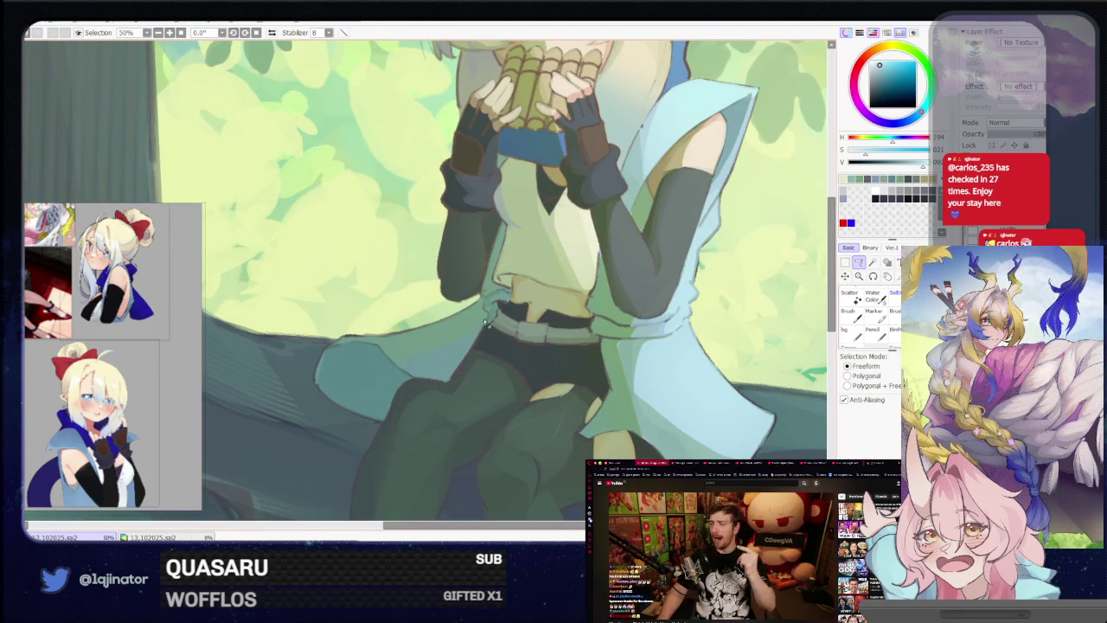
mouse_move(480, 333)
mouse_down()
mouse_move(449, 383)
mouse_move(389, 358)
mouse_up()
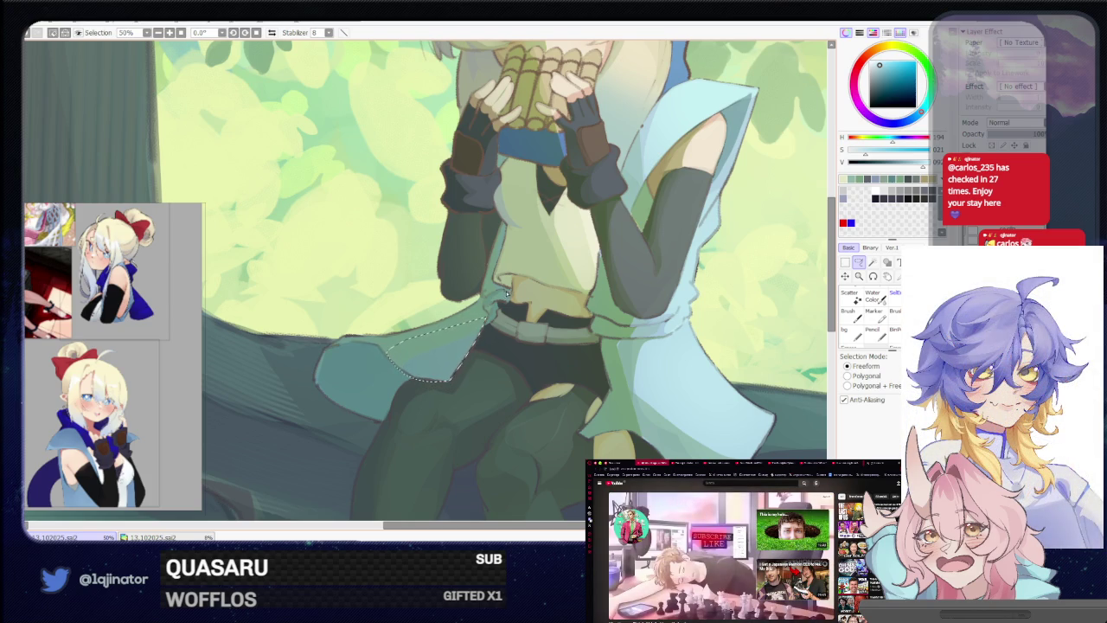
key(b)
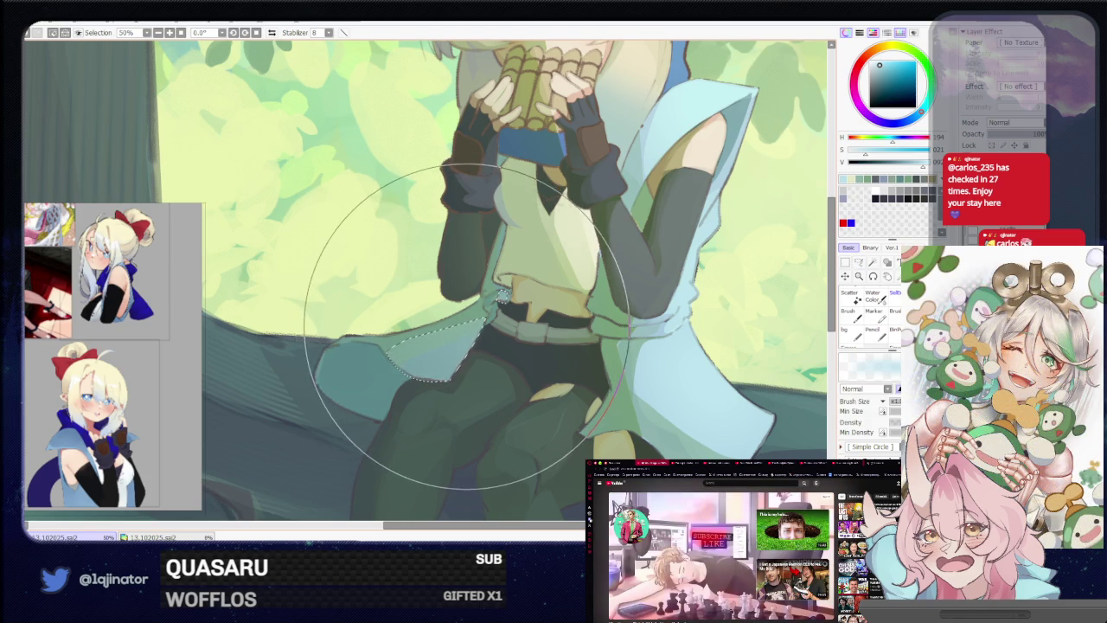
scroll(467, 324, down, 5)
key(m)
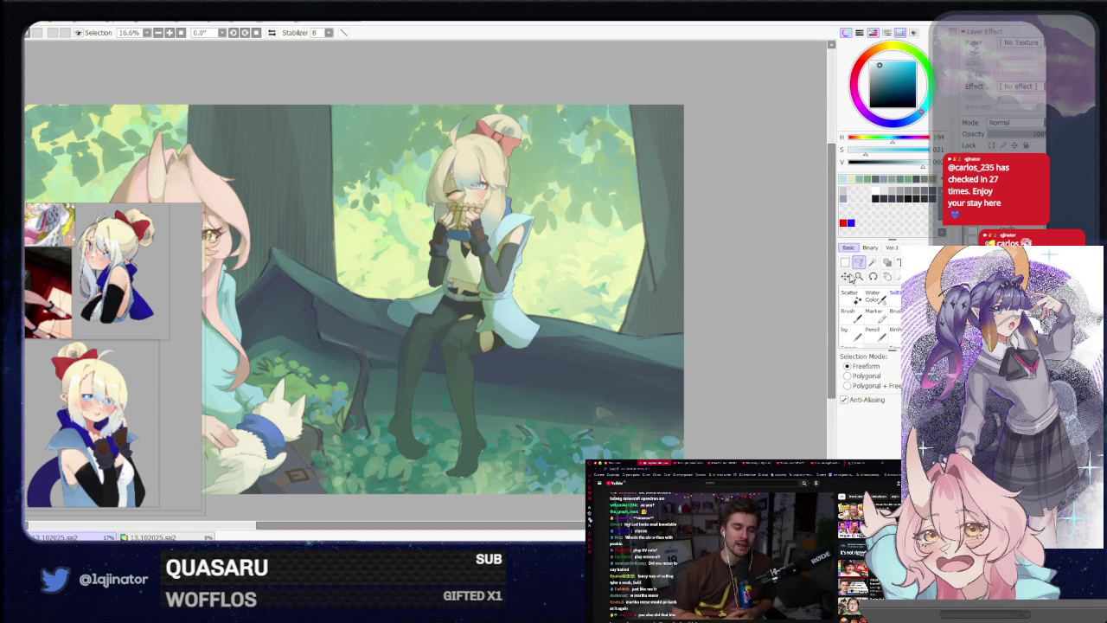
mouse_move(495, 394)
mouse_down()
mouse_move(601, 369)
mouse_move(575, 390)
mouse_move(528, 363)
mouse_up()
scroll(444, 281, down, 2)
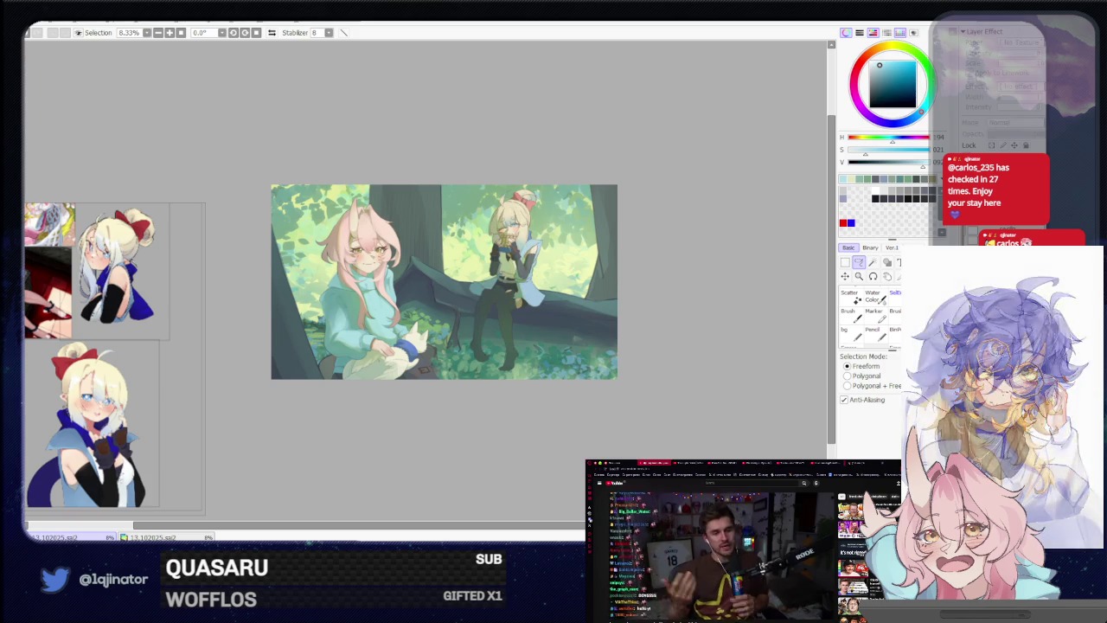
scroll(531, 370, up, 2)
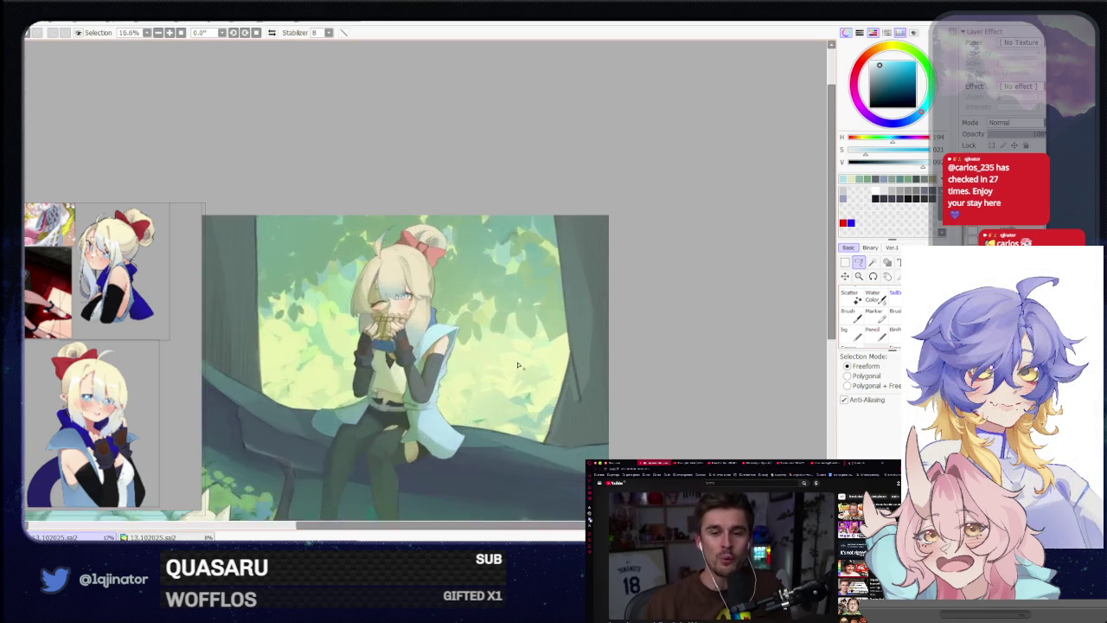
scroll(532, 370, up, 2)
scroll(531, 371, up, 1)
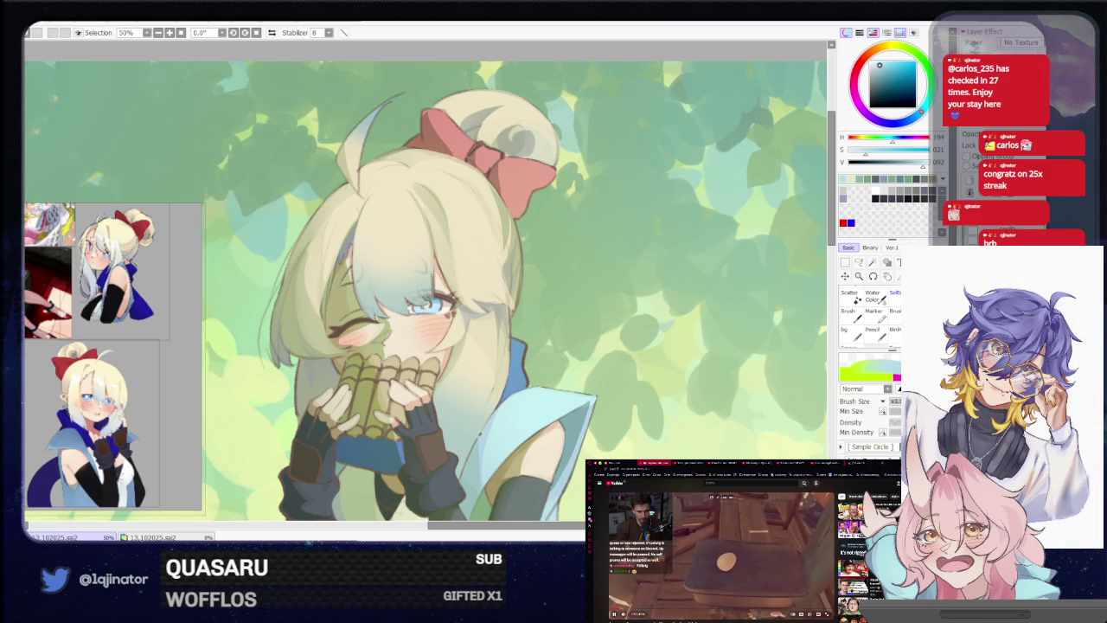
click(723, 540)
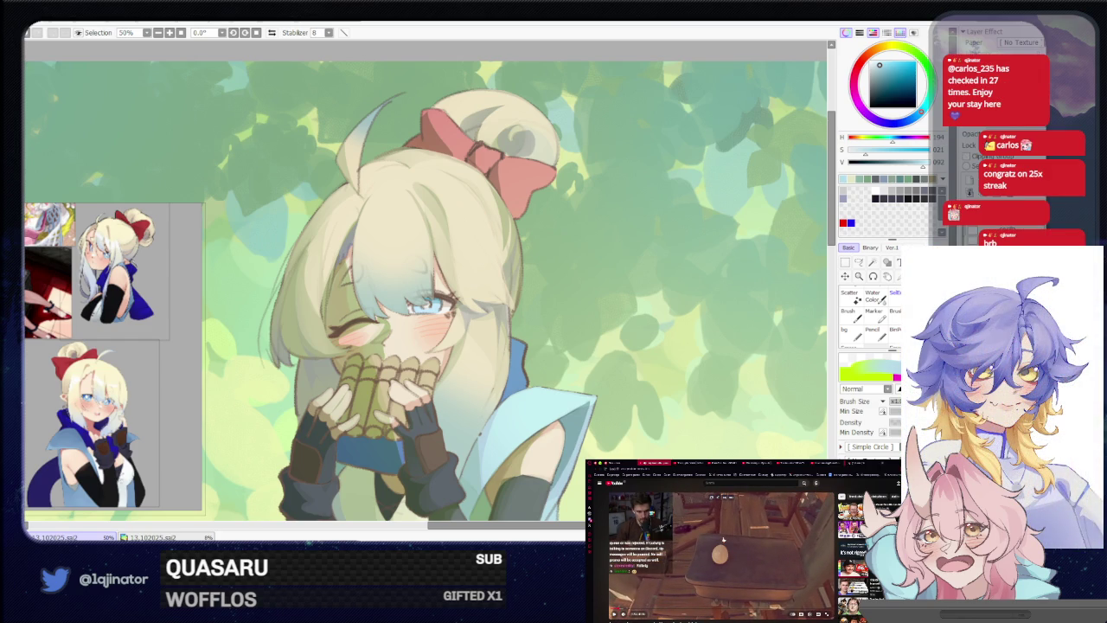